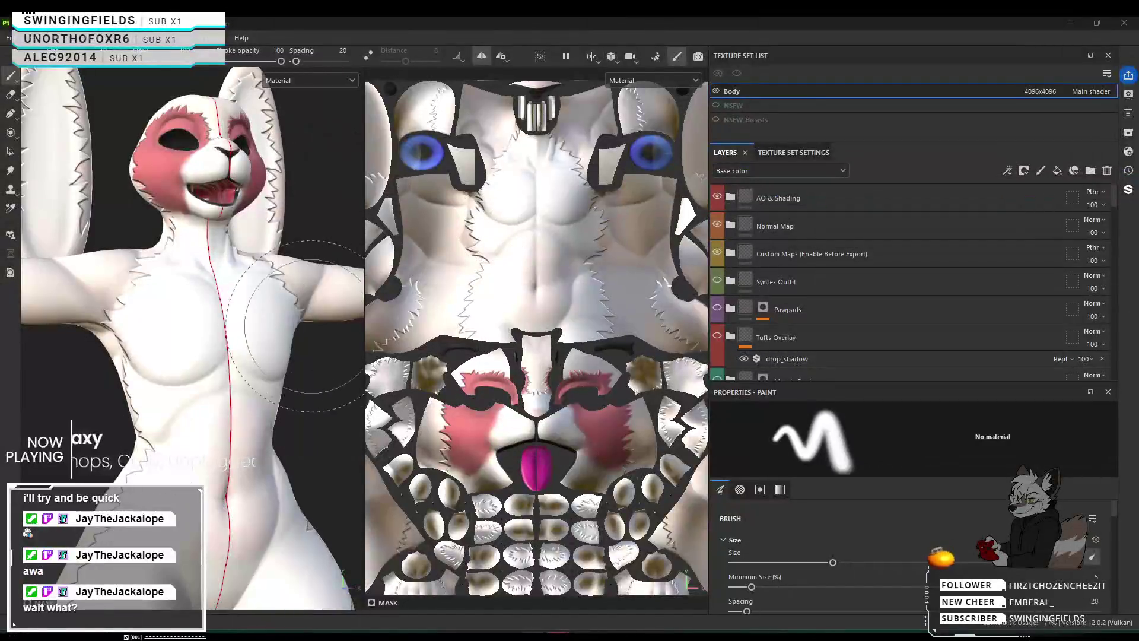
Browse the layer stack and inspect the Primary Color anchor point and preset group.
scroll(317, 324, down, 3)
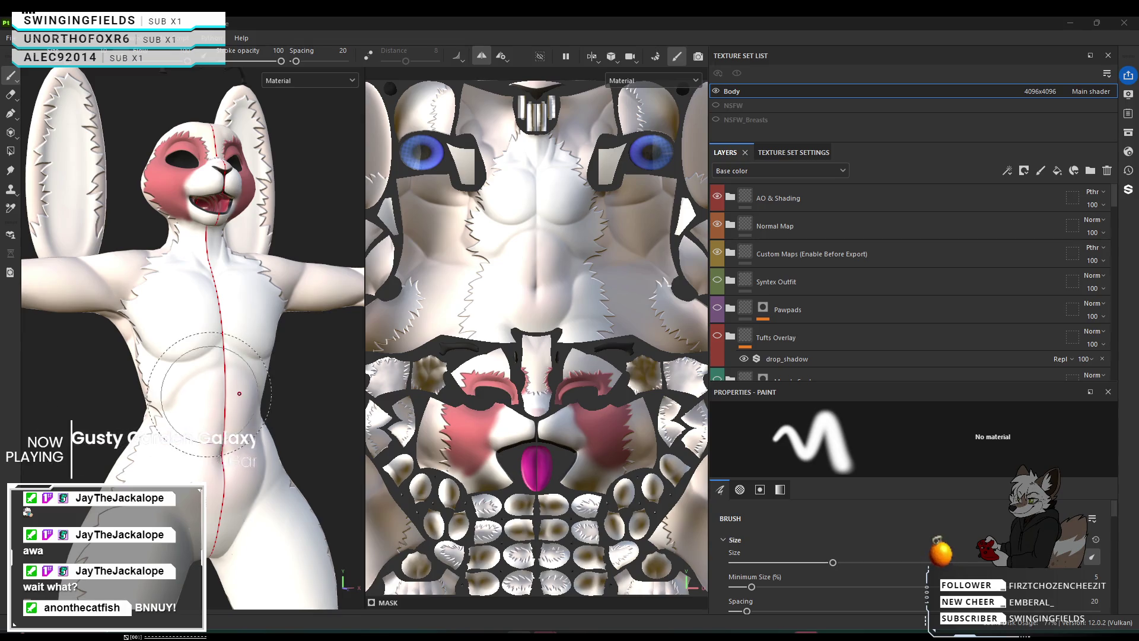
scroll(832, 309, down, 5)
scroll(835, 311, down, 10)
scroll(847, 268, down, 10)
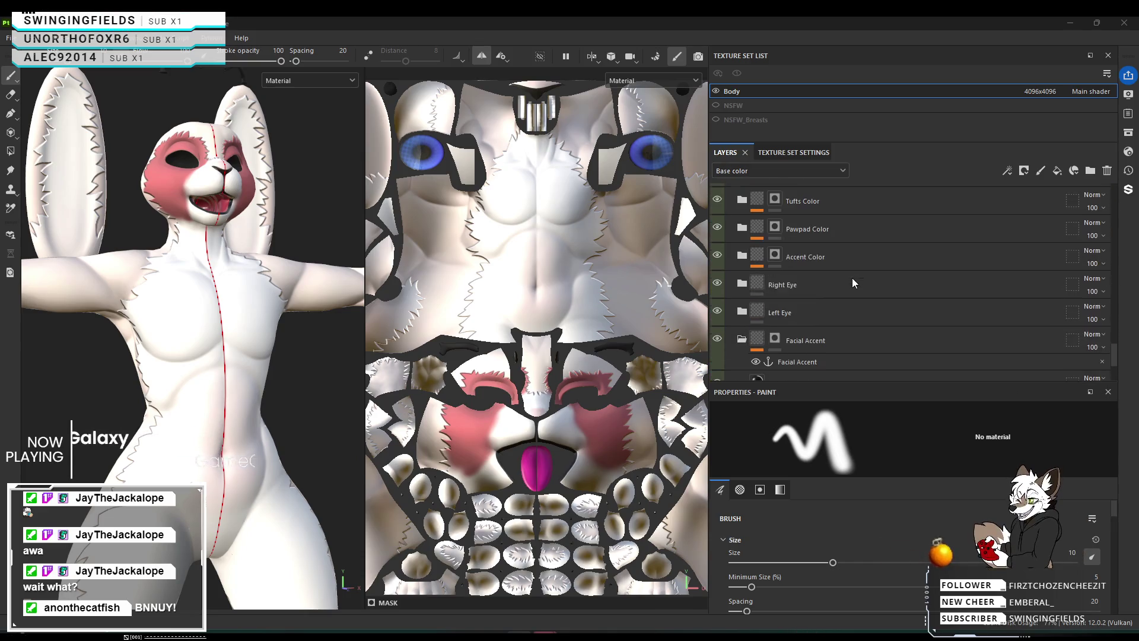
scroll(875, 298, down, 3)
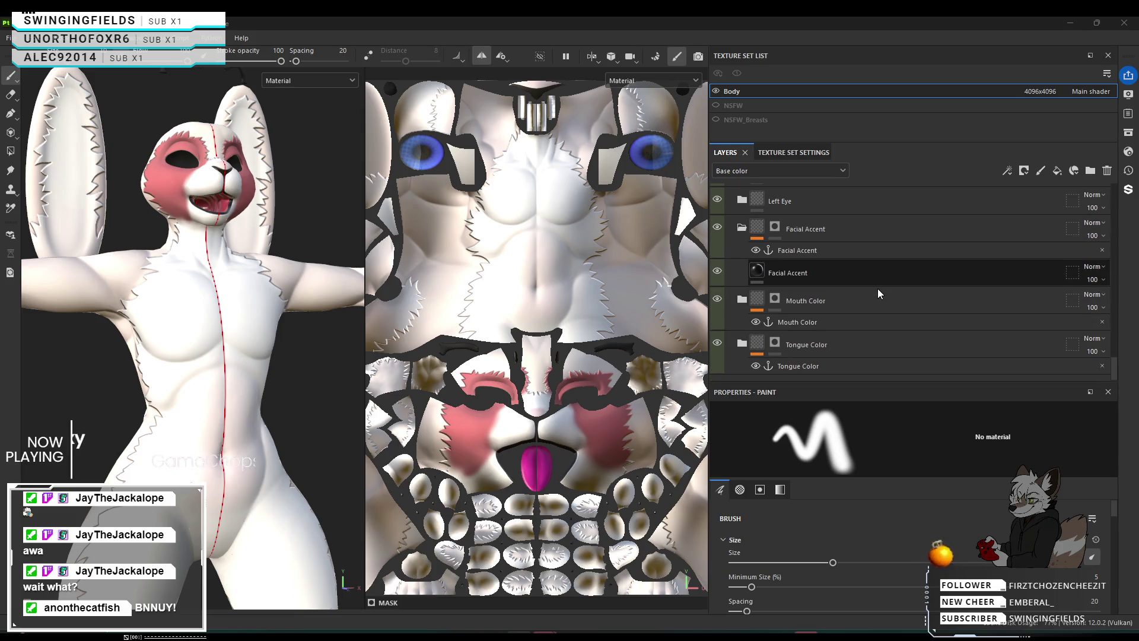
scroll(779, 318, up, 1)
scroll(778, 316, up, 5)
scroll(779, 321, up, 5)
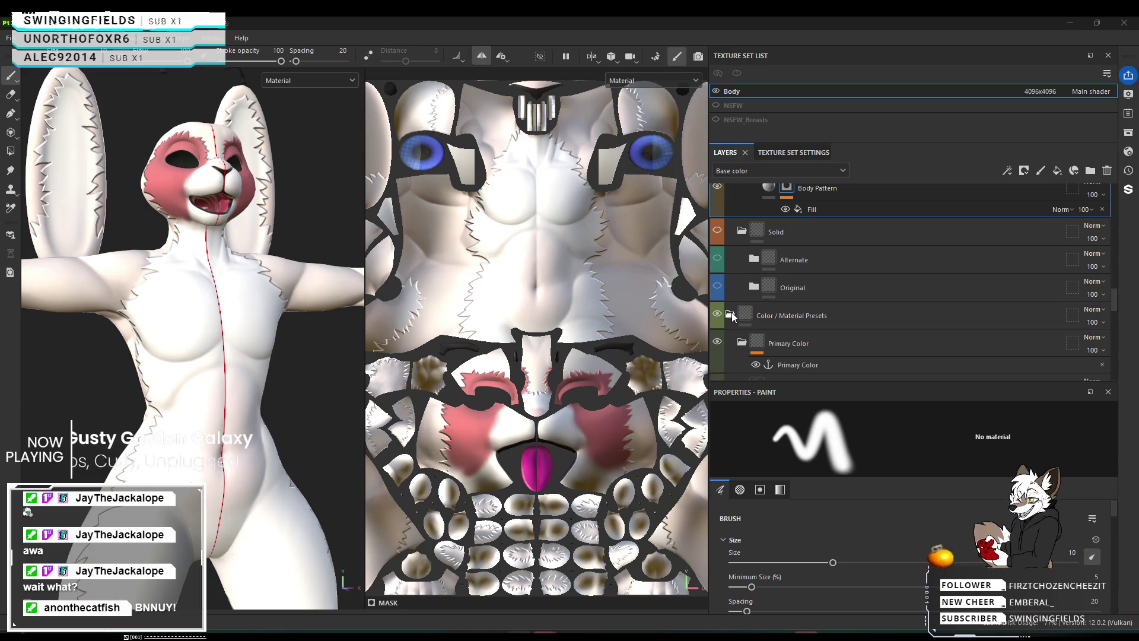
scroll(733, 315, down, 3)
click(864, 297)
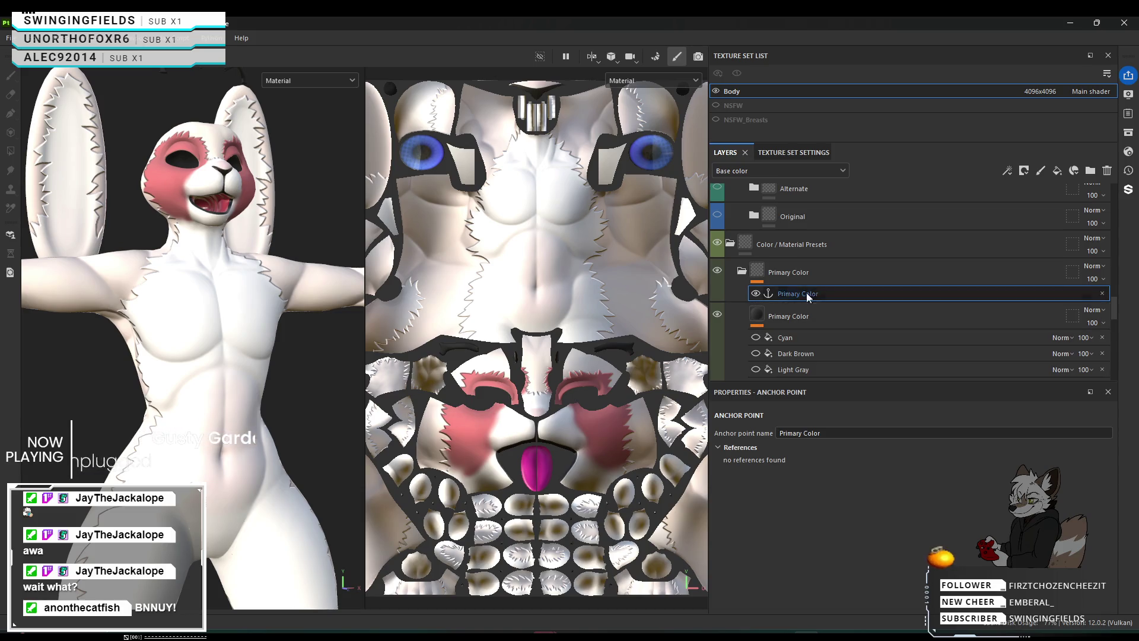
click(847, 279)
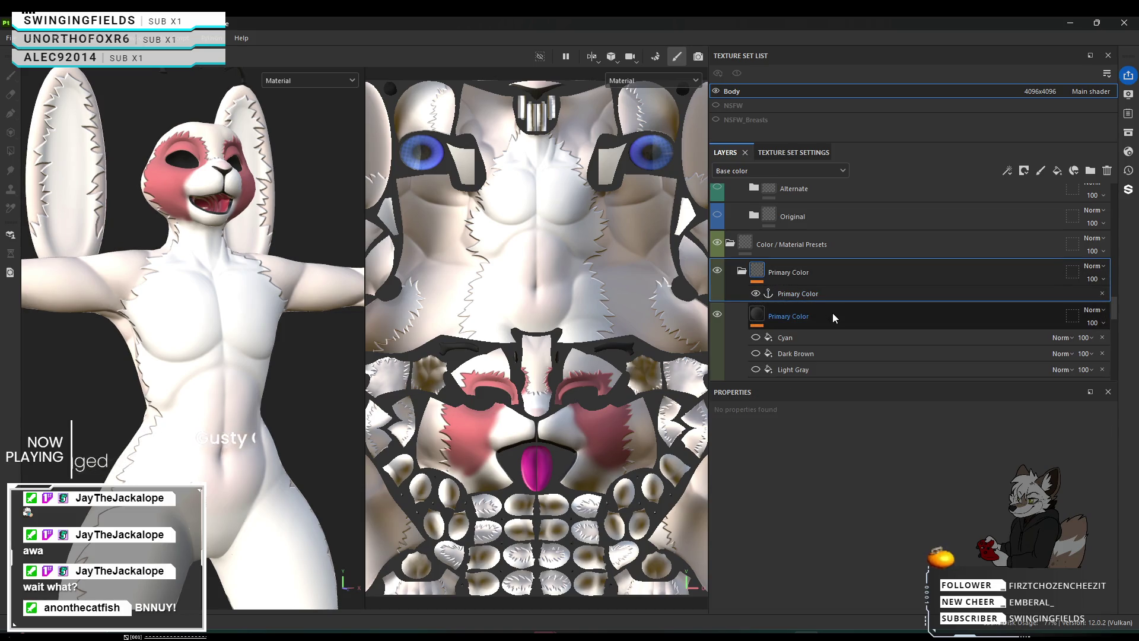
scroll(831, 312, down, 2)
scroll(834, 329, up, 3)
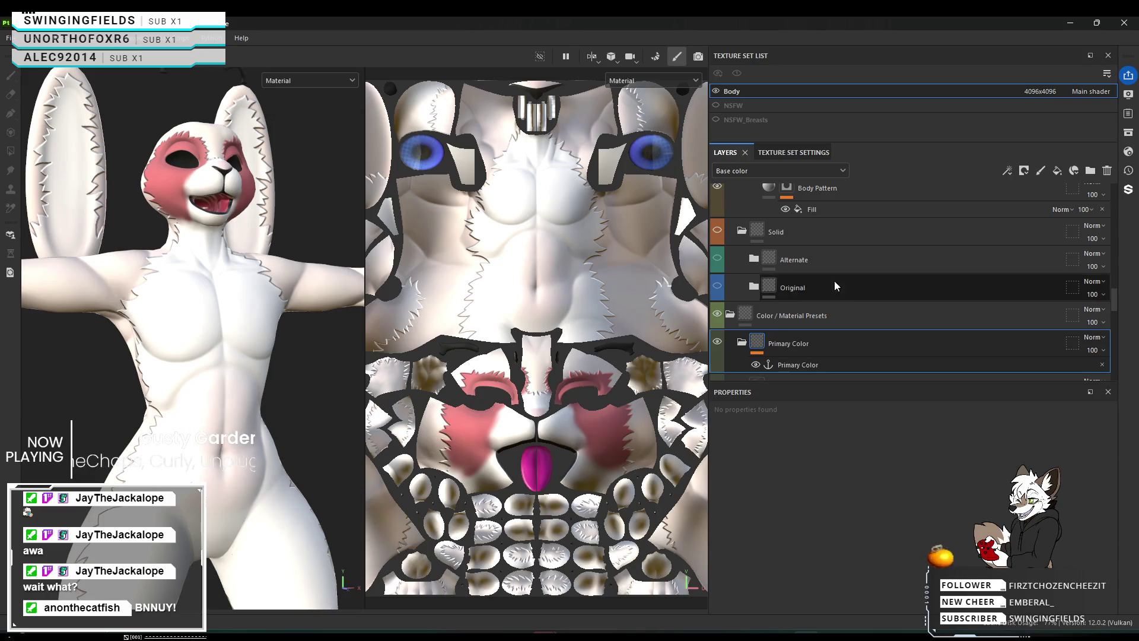
scroll(836, 286, down, 1)
scroll(777, 293, up, 2)
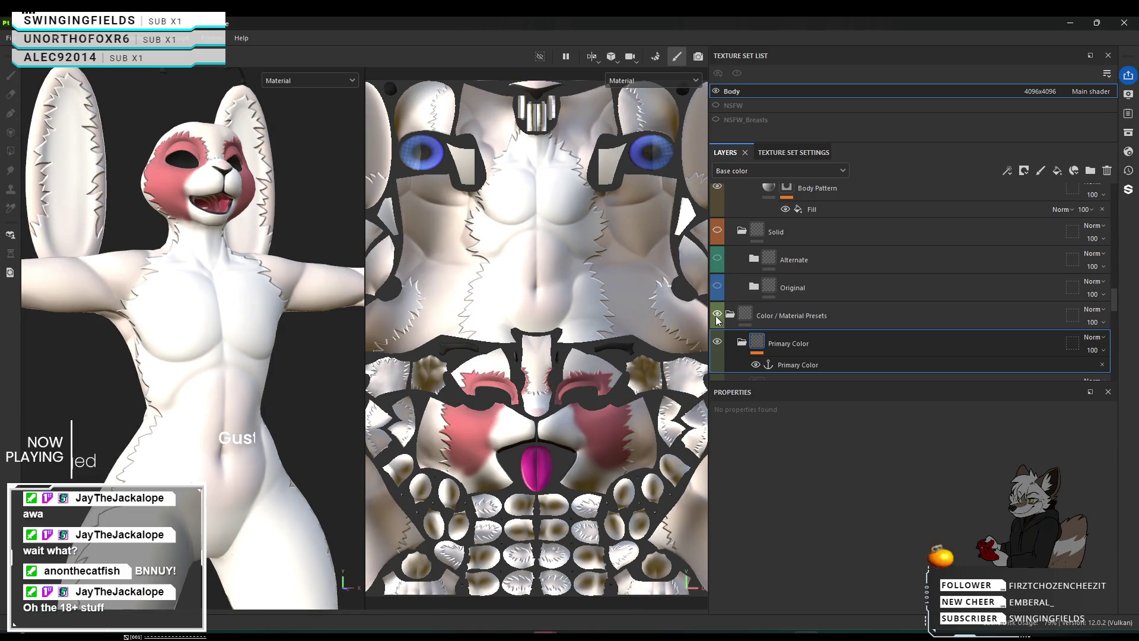
Inspect the Tongue Color, Mouth Color and Facial Accent groups in the layer stack.
scroll(831, 320, down, 6)
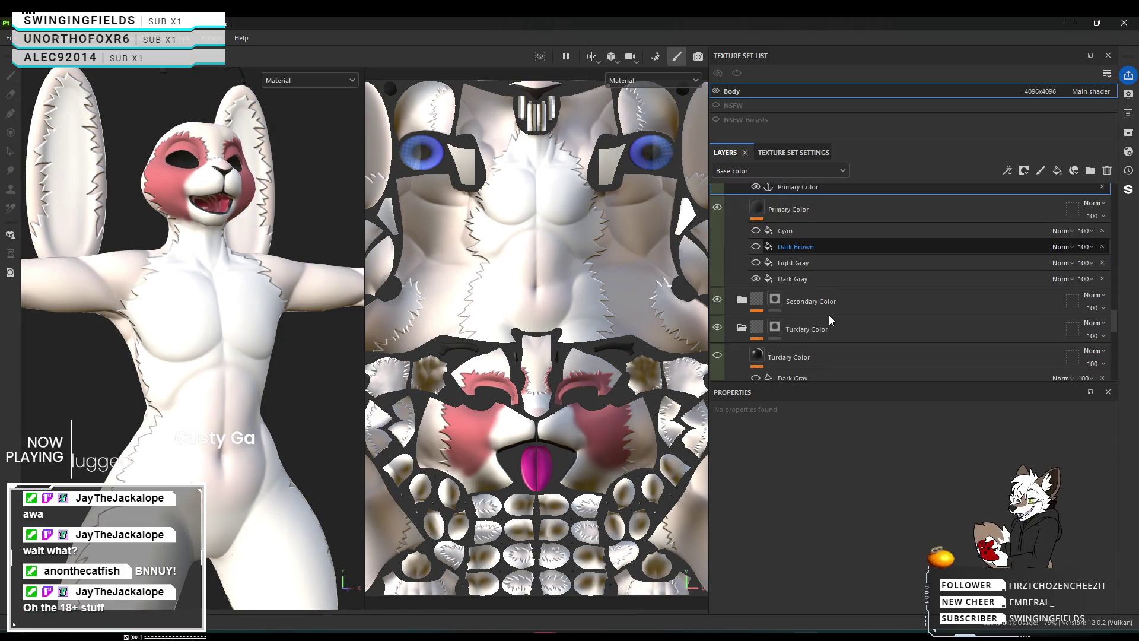
scroll(829, 316, down, 8)
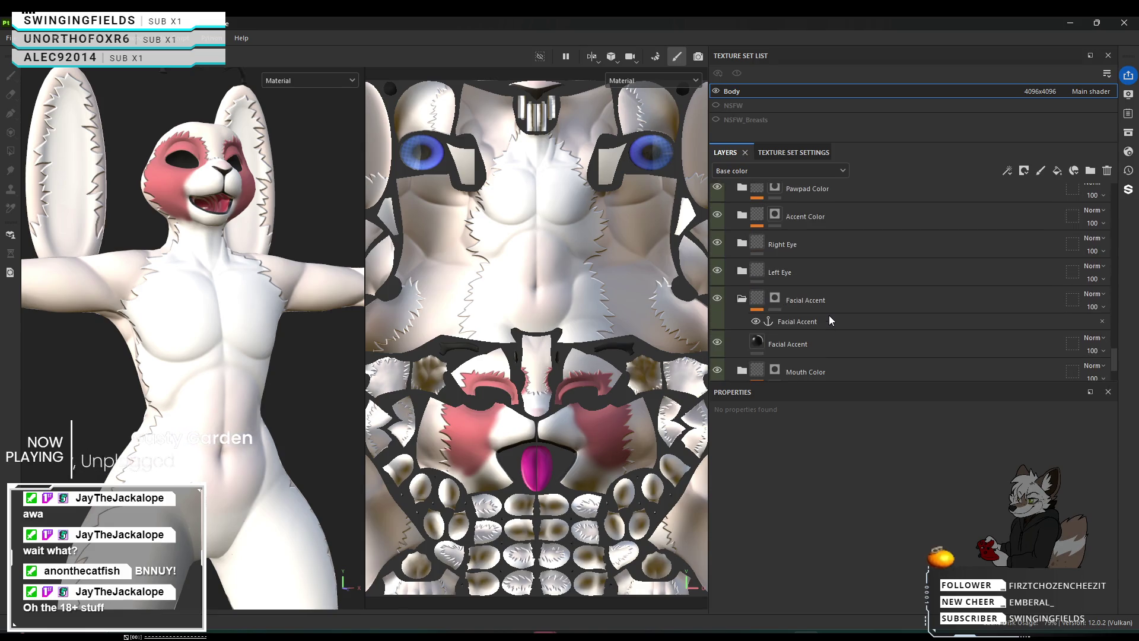
scroll(829, 321, down, 2)
click(824, 347)
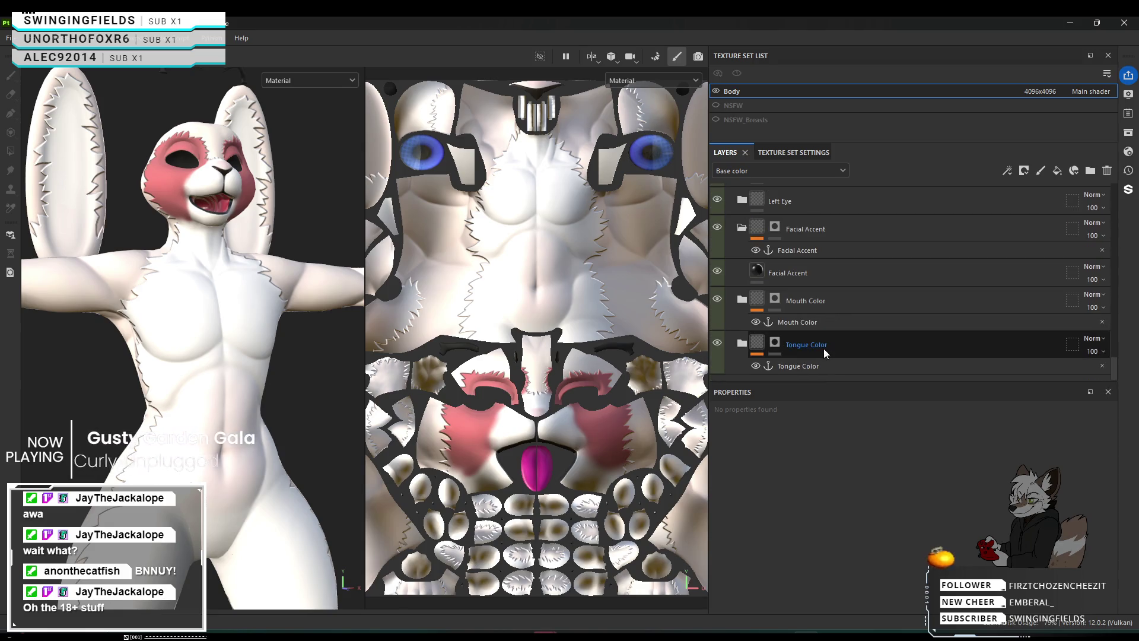
scroll(824, 347, up, 1)
click(845, 335)
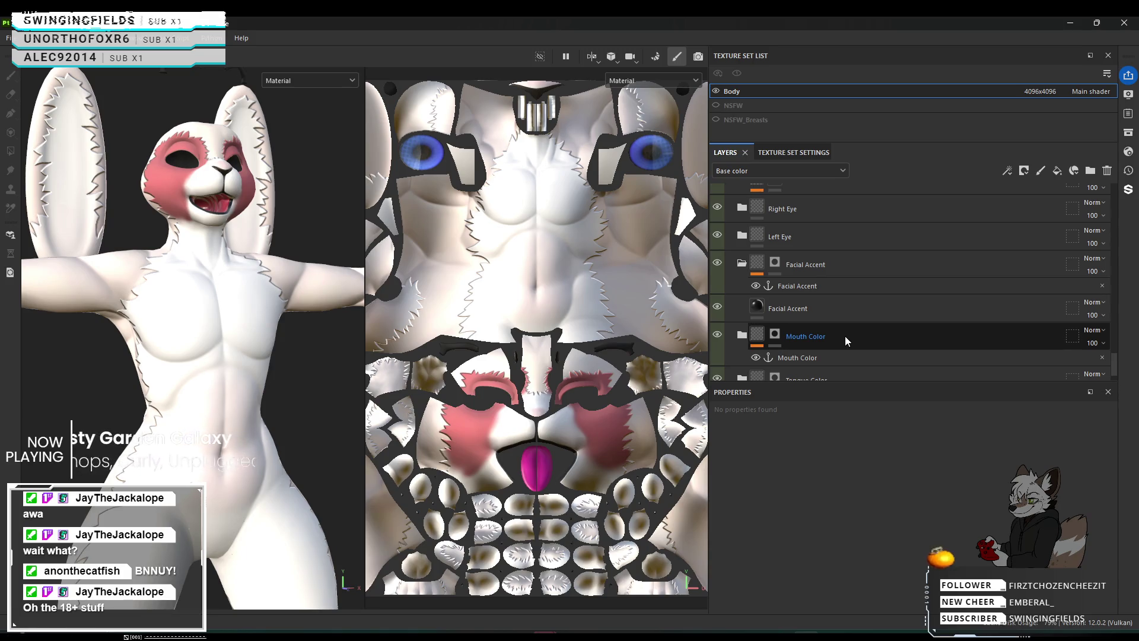
scroll(845, 336, up, 1)
click(845, 335)
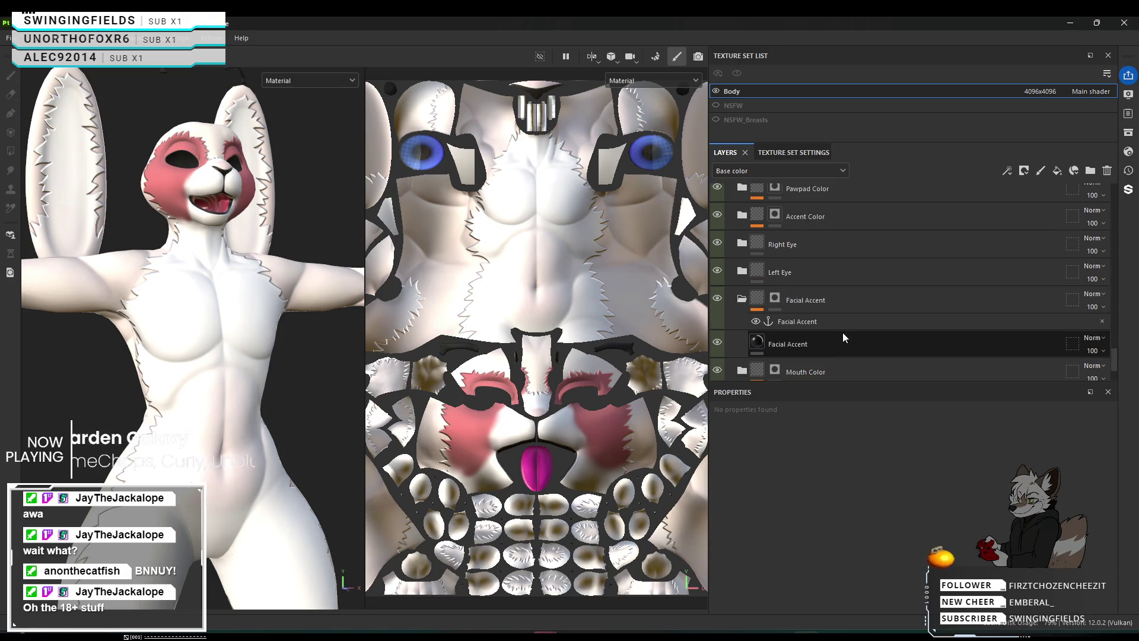
click(854, 306)
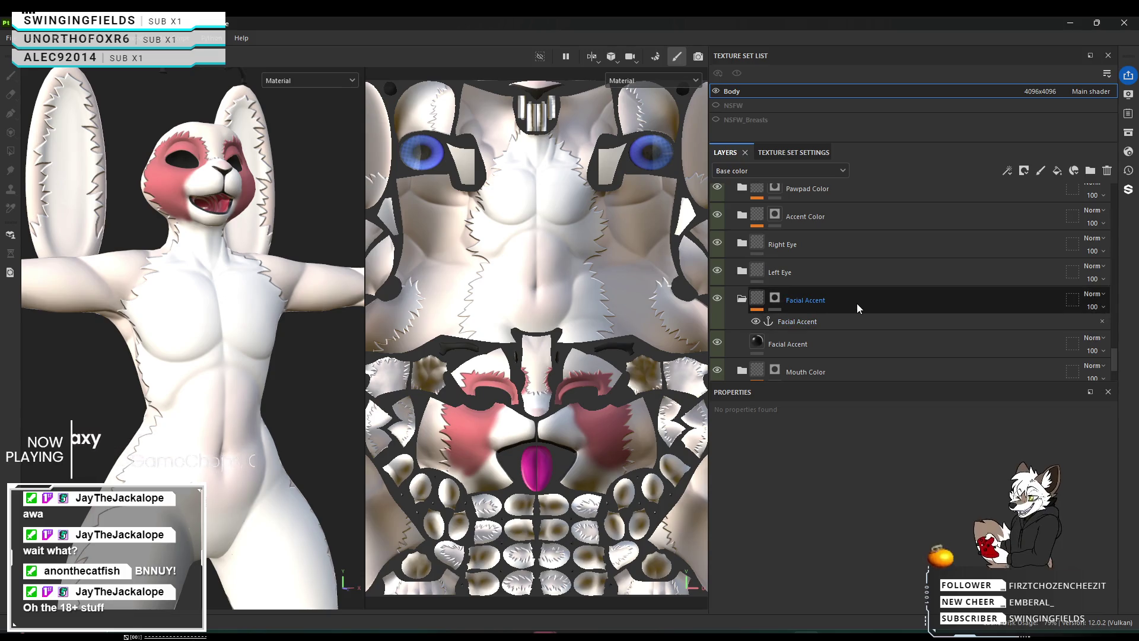
scroll(857, 304, up, 4)
scroll(857, 304, up, 6)
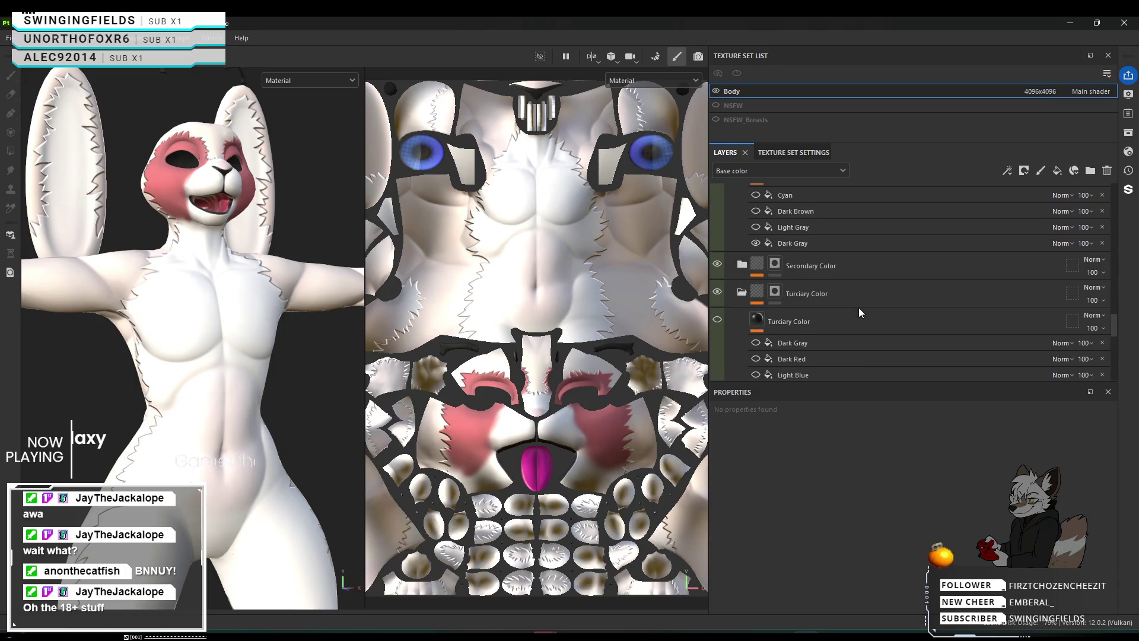
scroll(837, 320, up, 2)
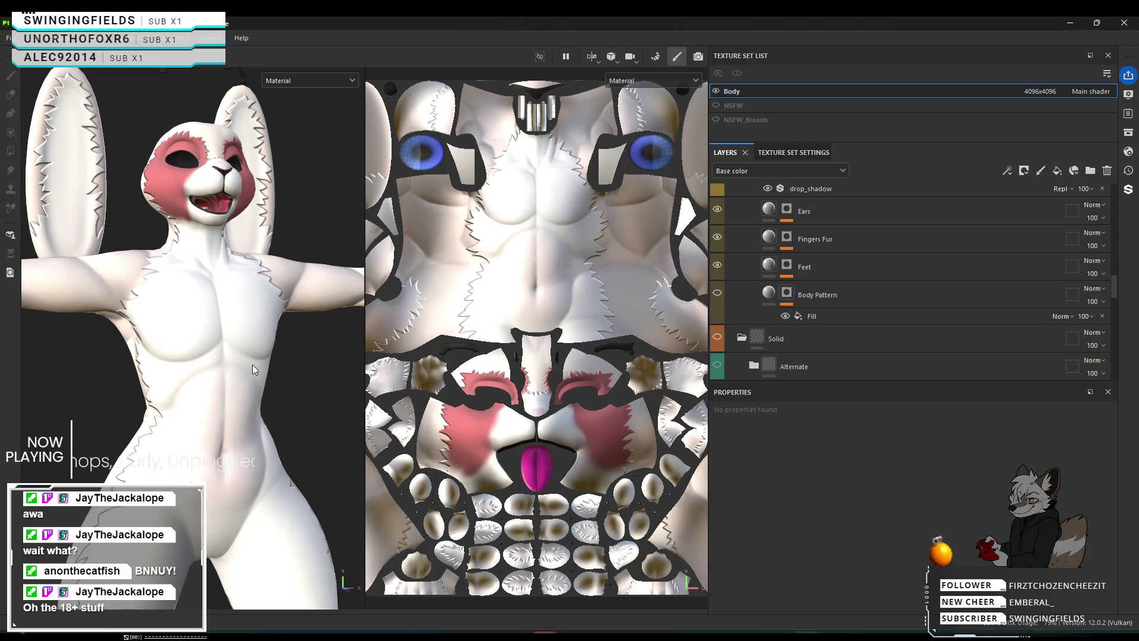
Hide the Patterns group's face markings and fur tufts, then turn the bunny to face front.
alt+drag(229, 368, 308, 368)
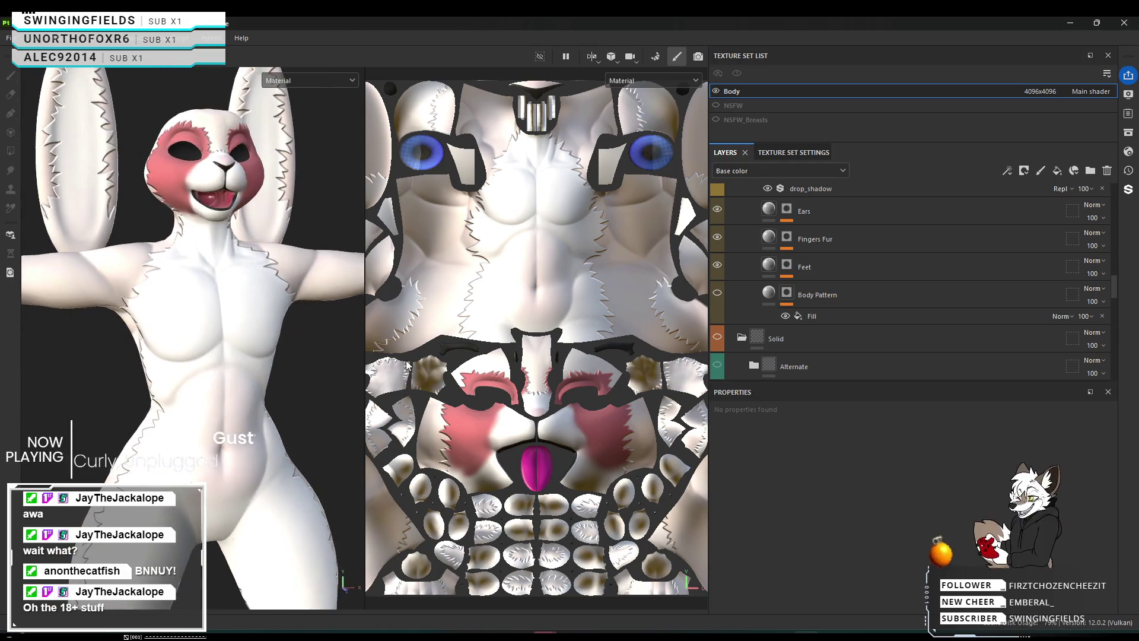
scroll(736, 293, up, 1)
scroll(725, 301, down, 1)
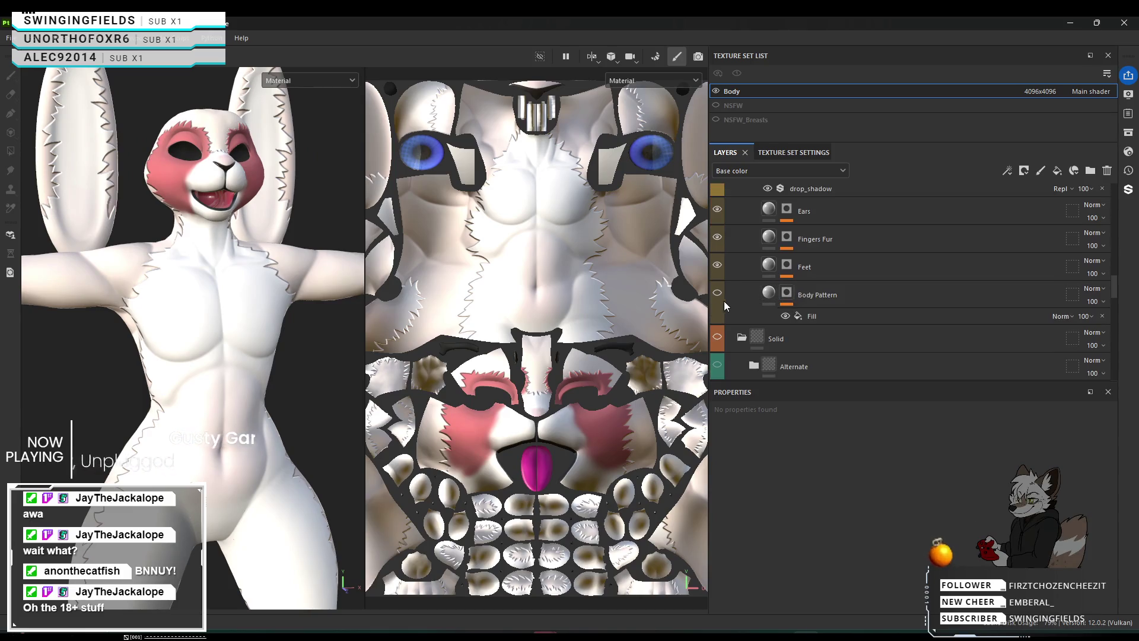
scroll(738, 302, up, 5)
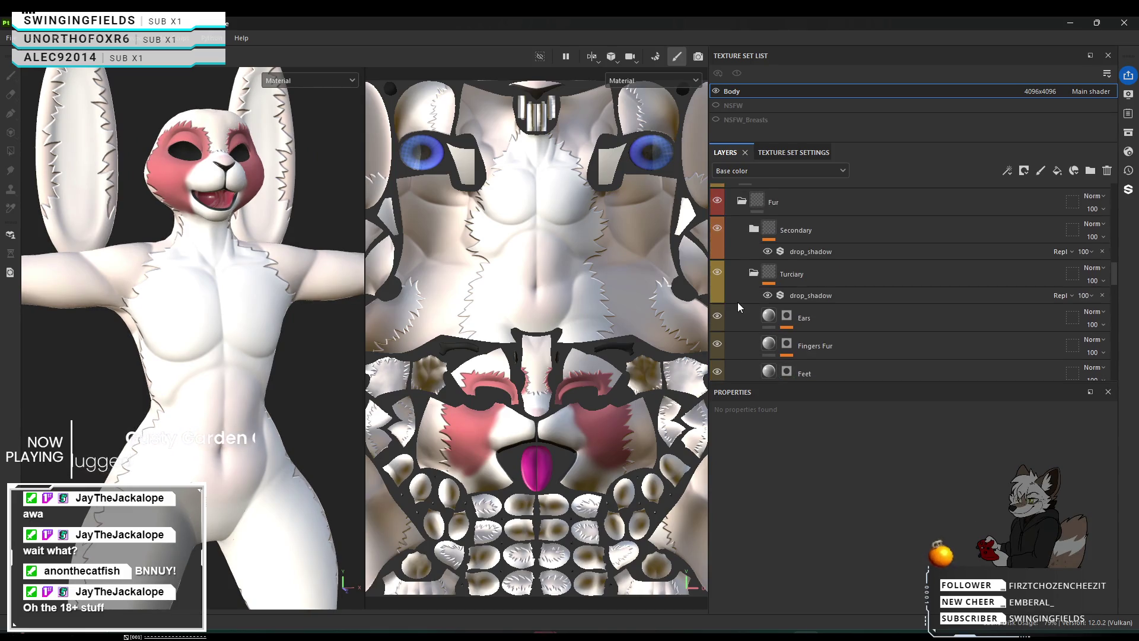
scroll(739, 304, up, 1)
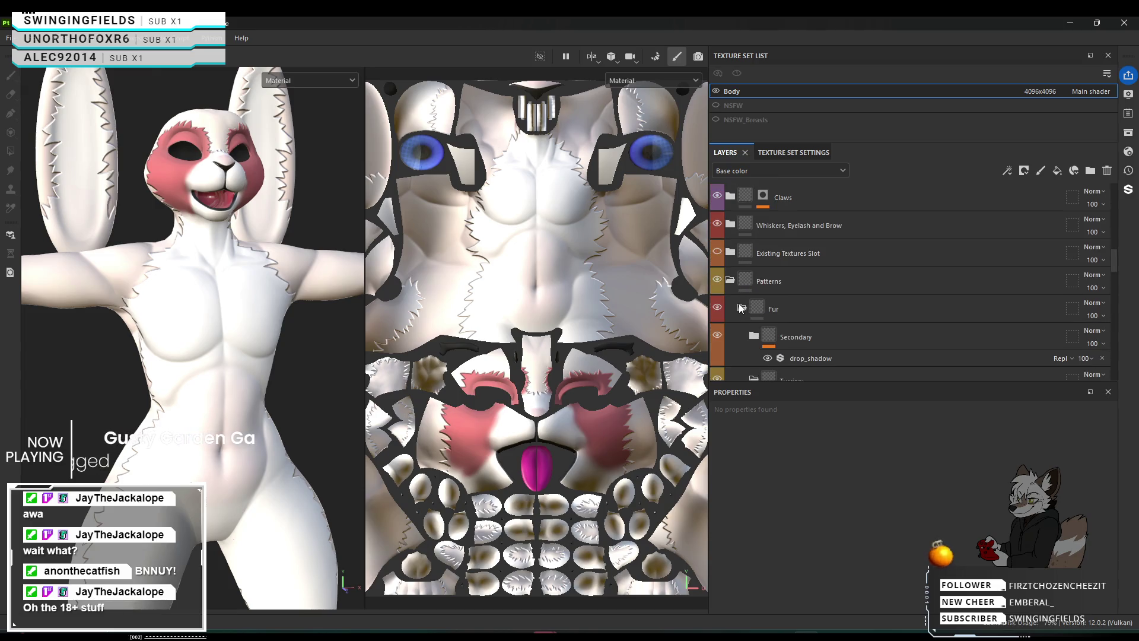
click(717, 279)
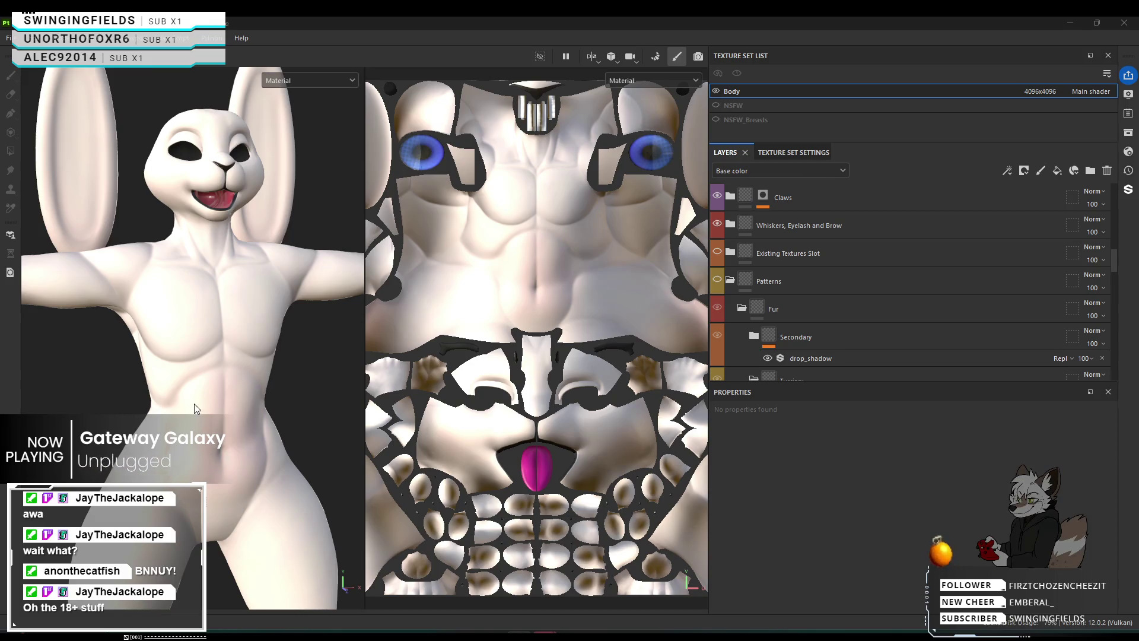
alt+drag(189, 400, 212, 404)
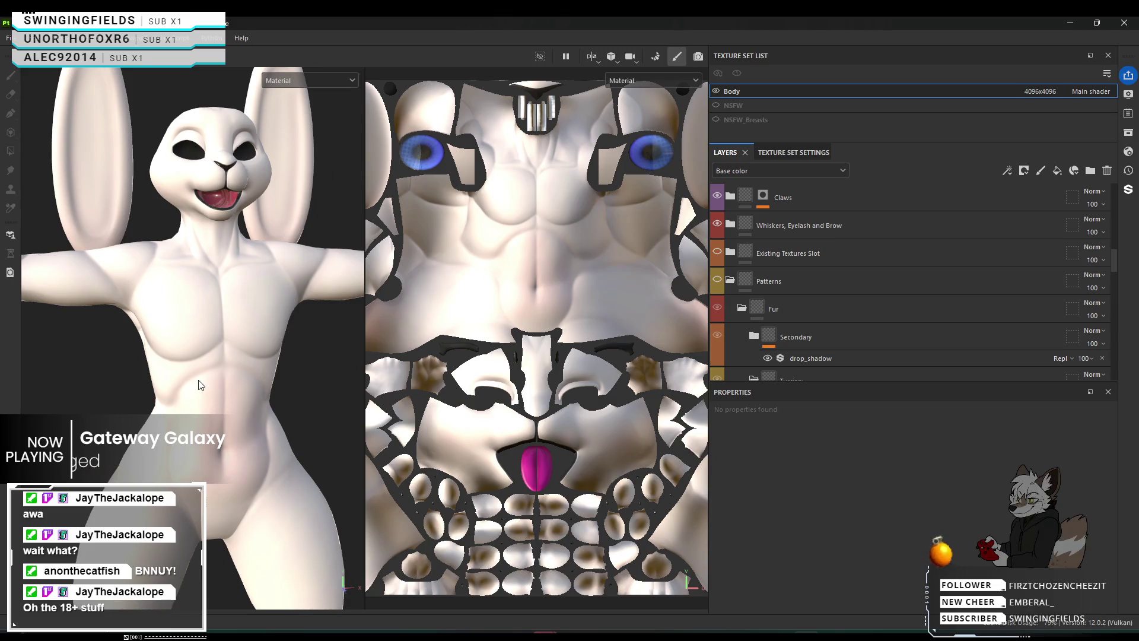
Select the Secondary fur layer and orbit the bunny to show its back and one long ear.
click(835, 340)
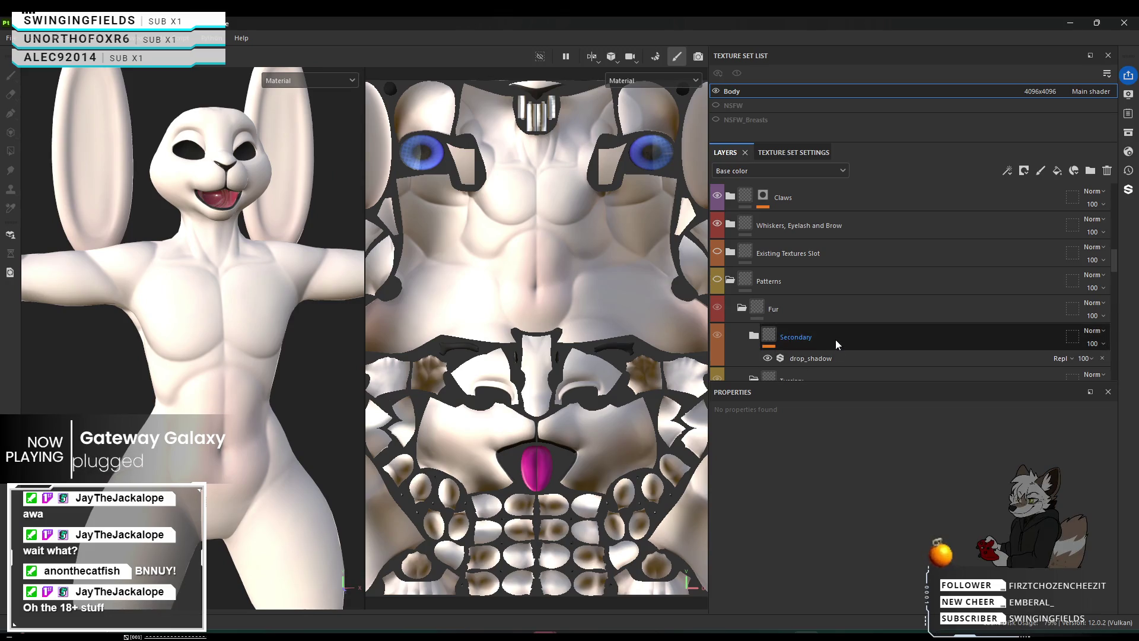
scroll(838, 337, up, 1)
scroll(838, 336, up, 1)
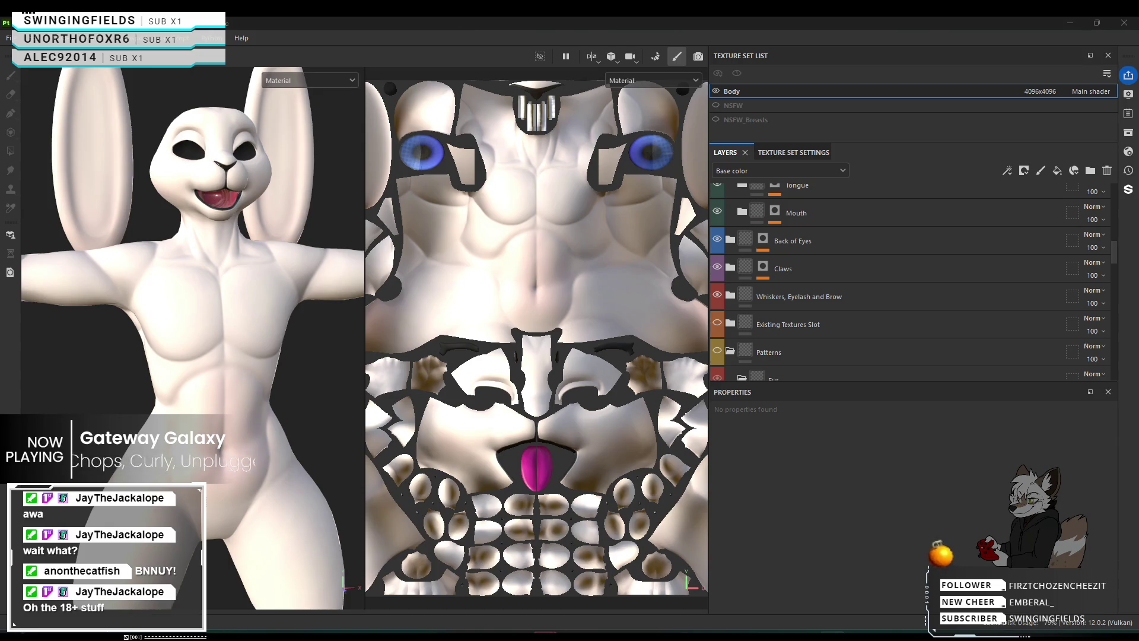
mouse_move(119, 354)
alt+mouse_down()
mouse_move(317, 302)
mouse_move(164, 280)
mouse_move(210, 298)
alt+mouse_up()
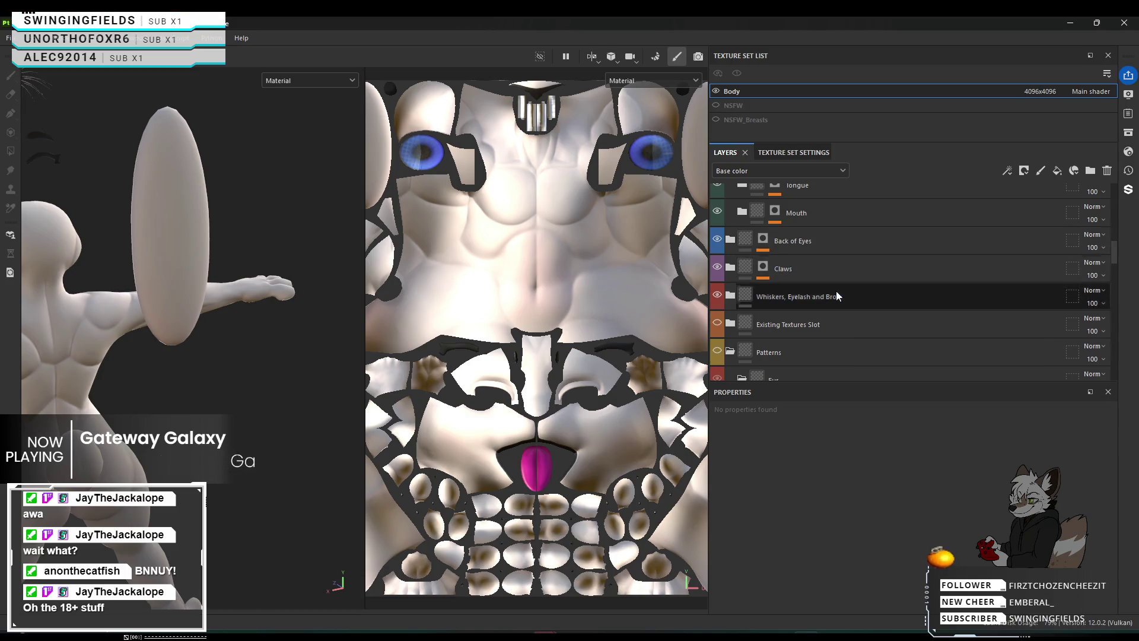
Select the Turciary Color folder and target its mask for painting.
scroll(836, 291, down, 10)
scroll(835, 296, down, 1)
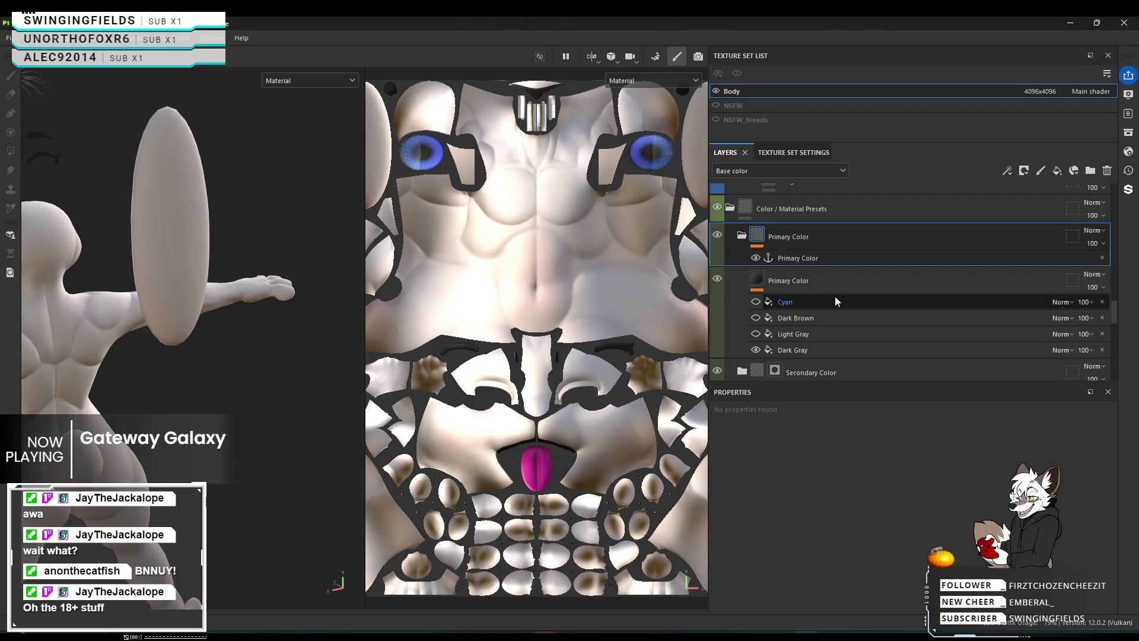
scroll(795, 296, down, 1)
scroll(811, 288, down, 3)
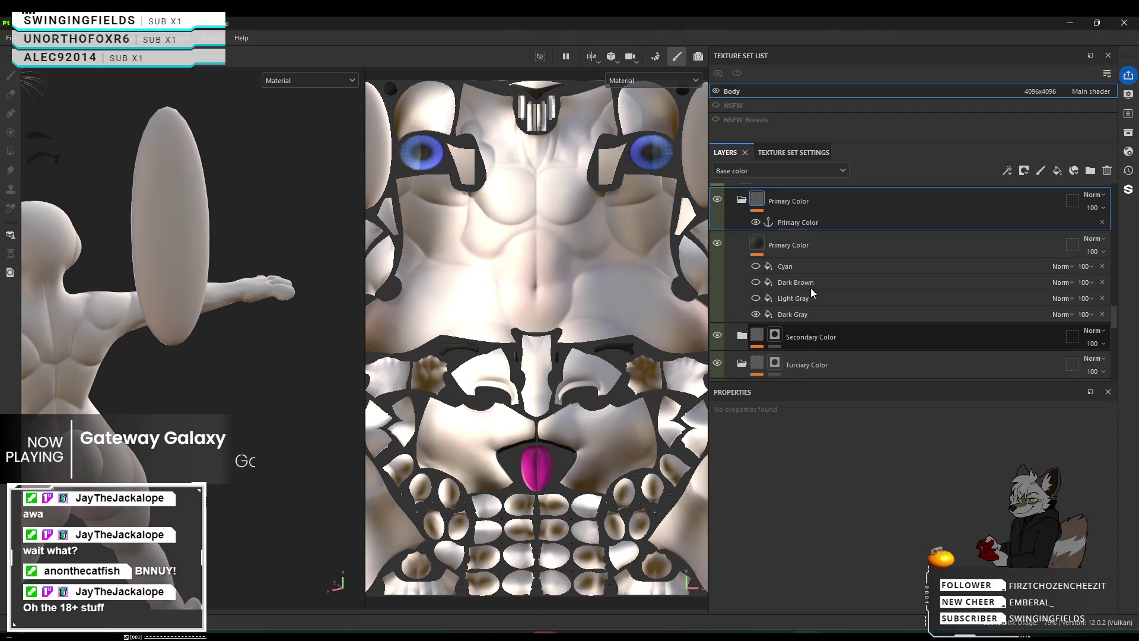
scroll(811, 288, down, 5)
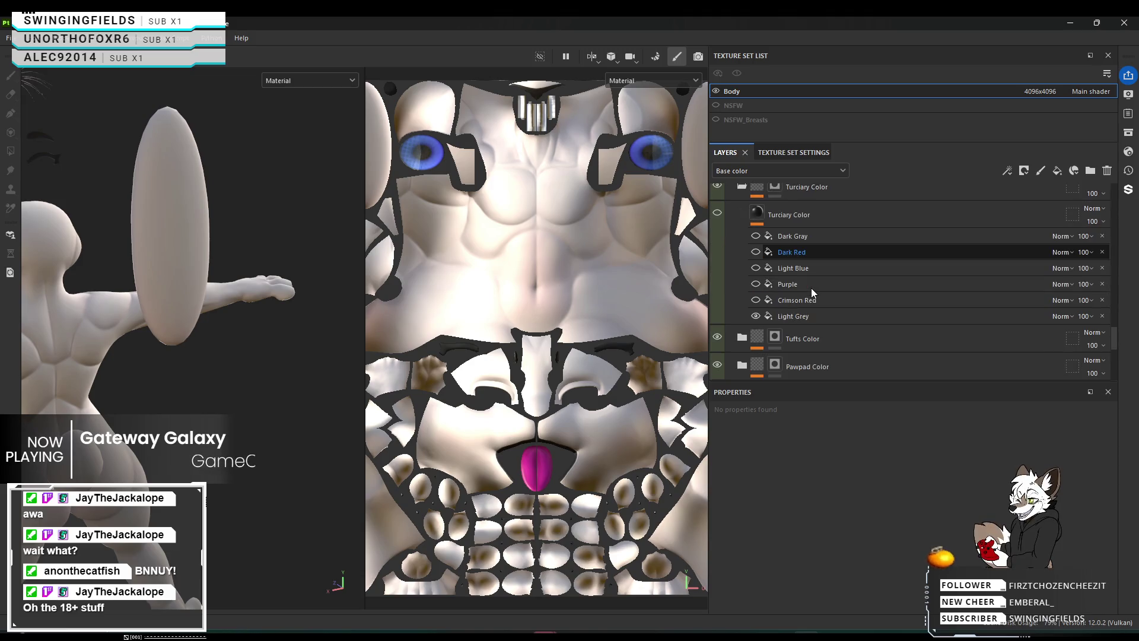
scroll(810, 292, down, 3)
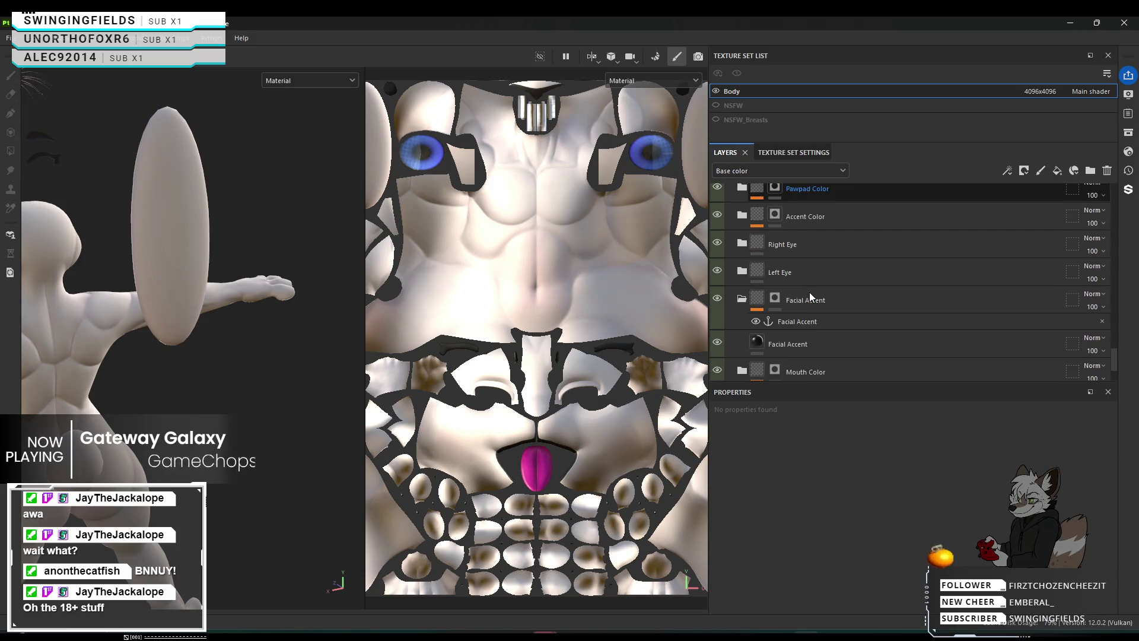
scroll(809, 292, up, 7)
scroll(812, 294, up, 4)
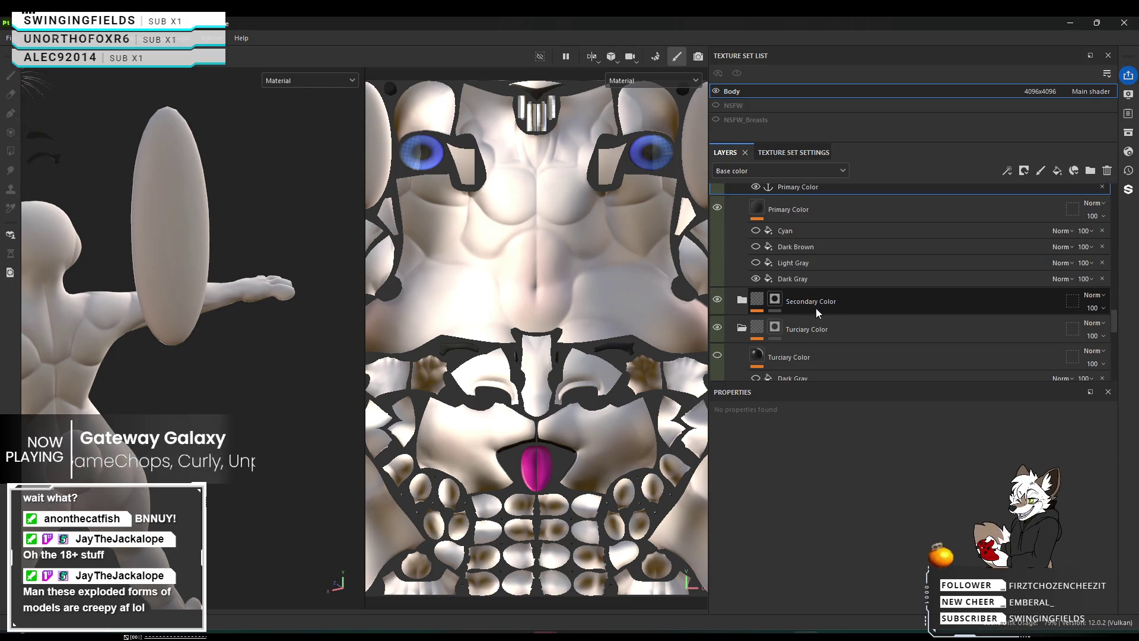
scroll(797, 308, up, 1)
scroll(797, 308, down, 2)
scroll(797, 308, up, 1)
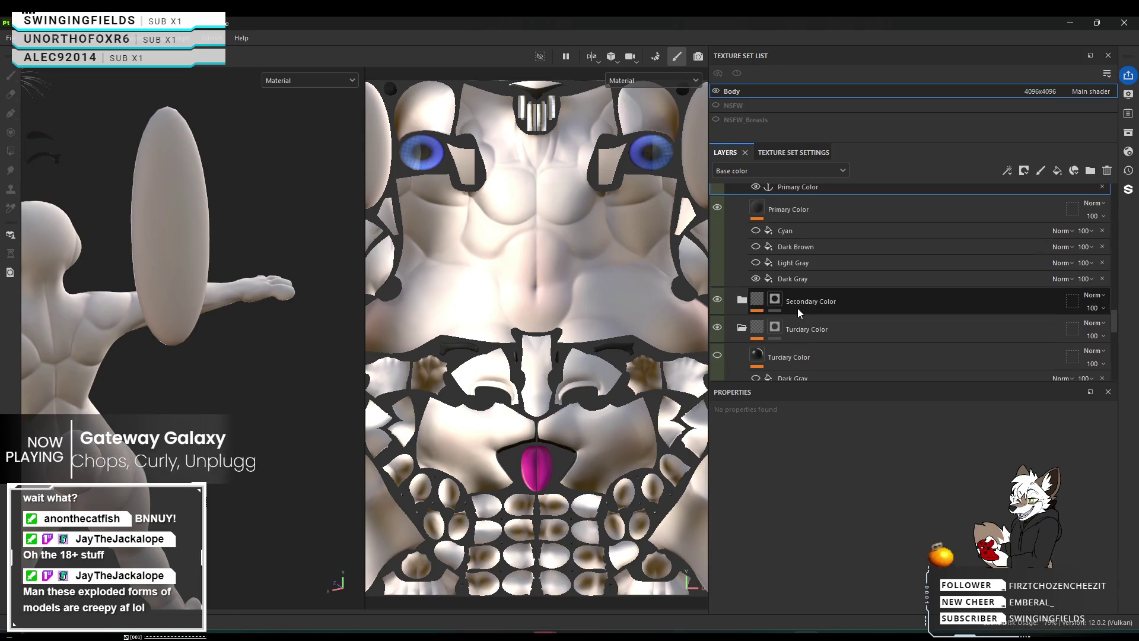
scroll(796, 319, up, 1)
scroll(796, 319, up, 2)
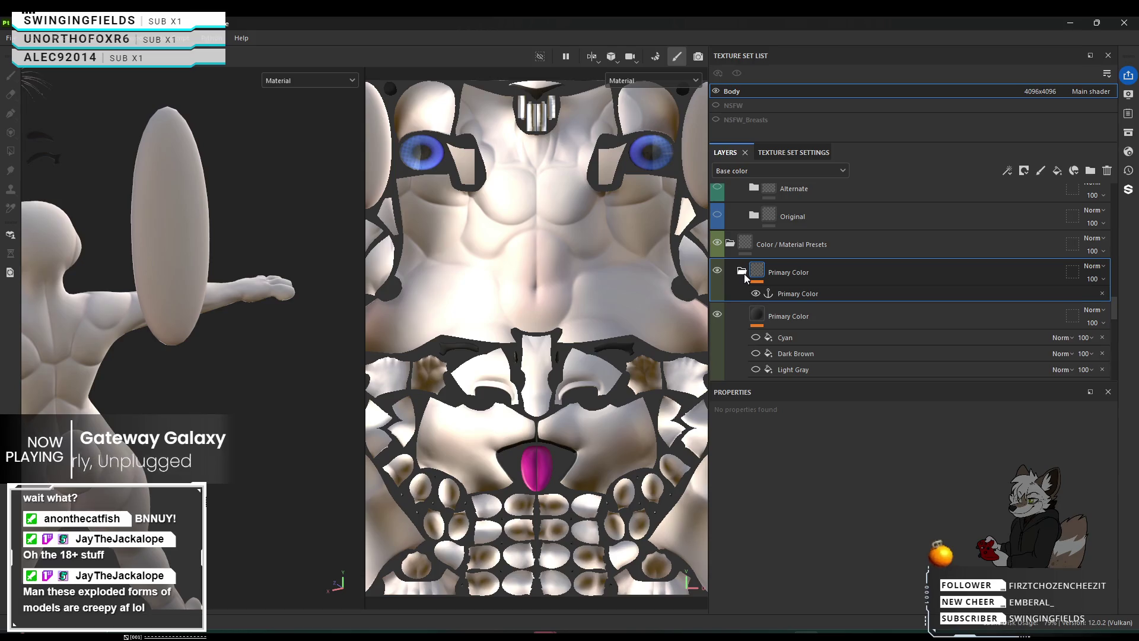
scroll(744, 273, down, 4)
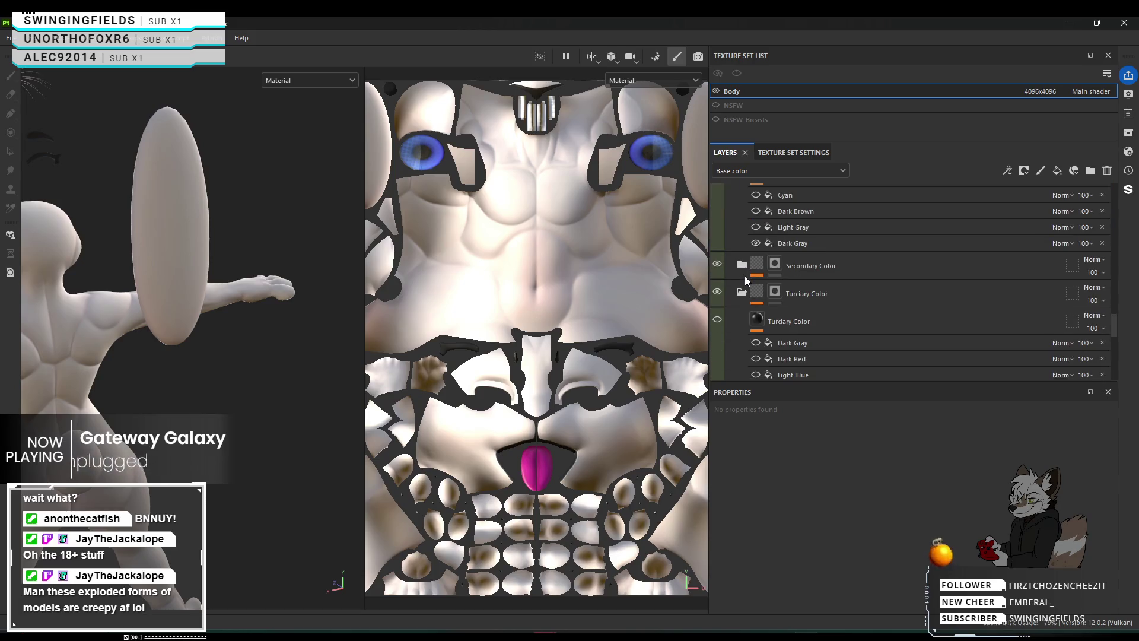
scroll(745, 276, up, 2)
scroll(745, 276, down, 2)
click(763, 288)
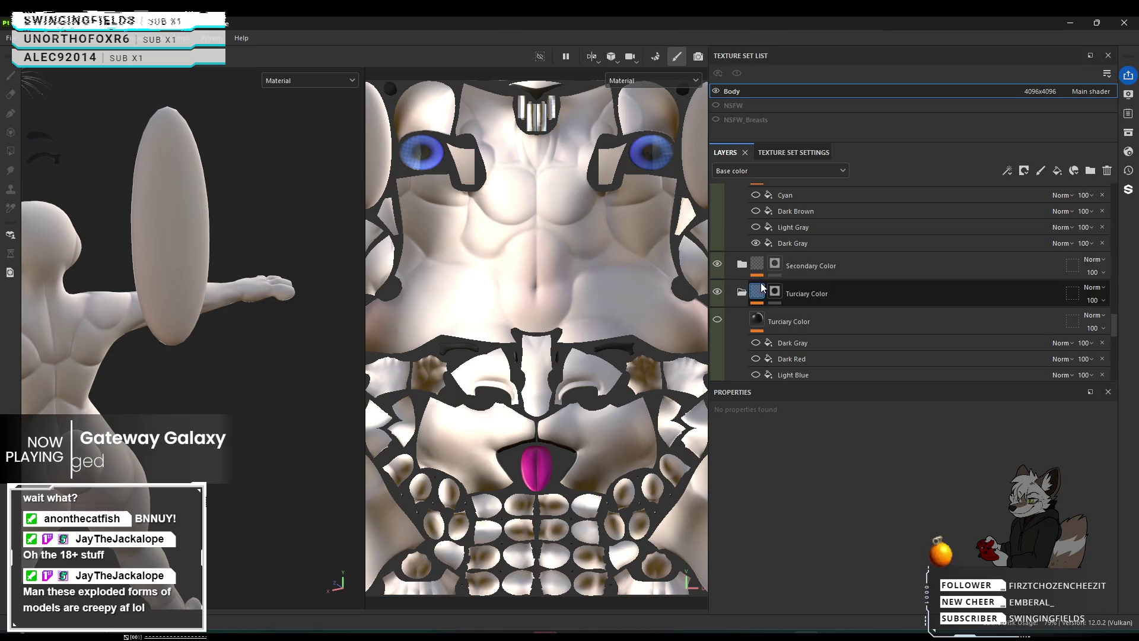
click(775, 291)
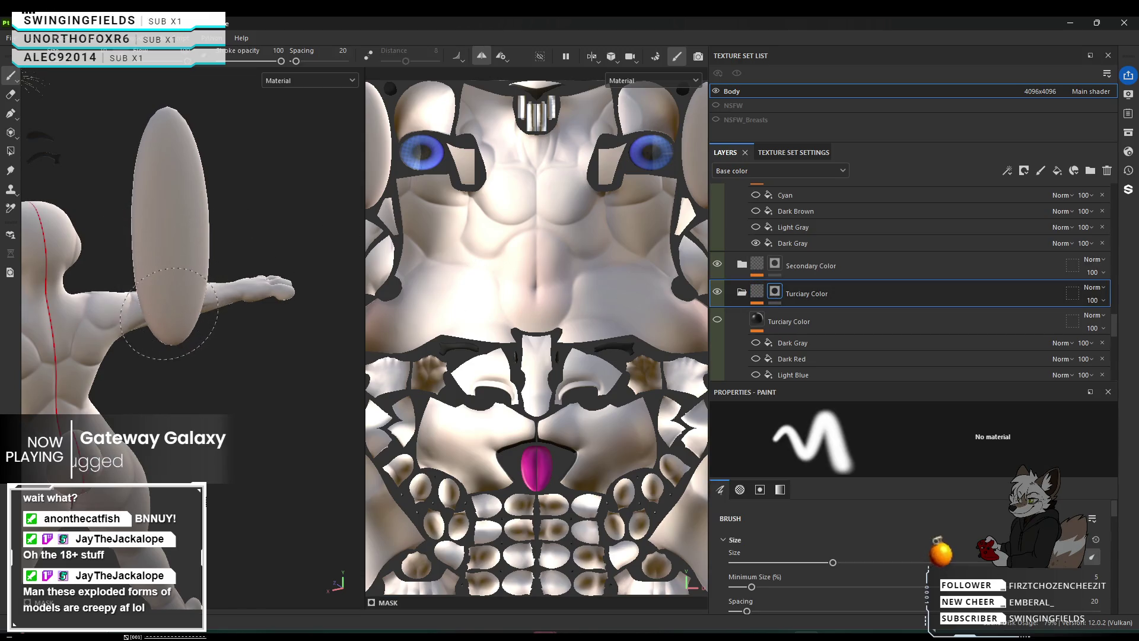
Switch to the Secondary Color folder, test a brush stroke on the leg, and check brush settings.
scroll(169, 313, up, 3)
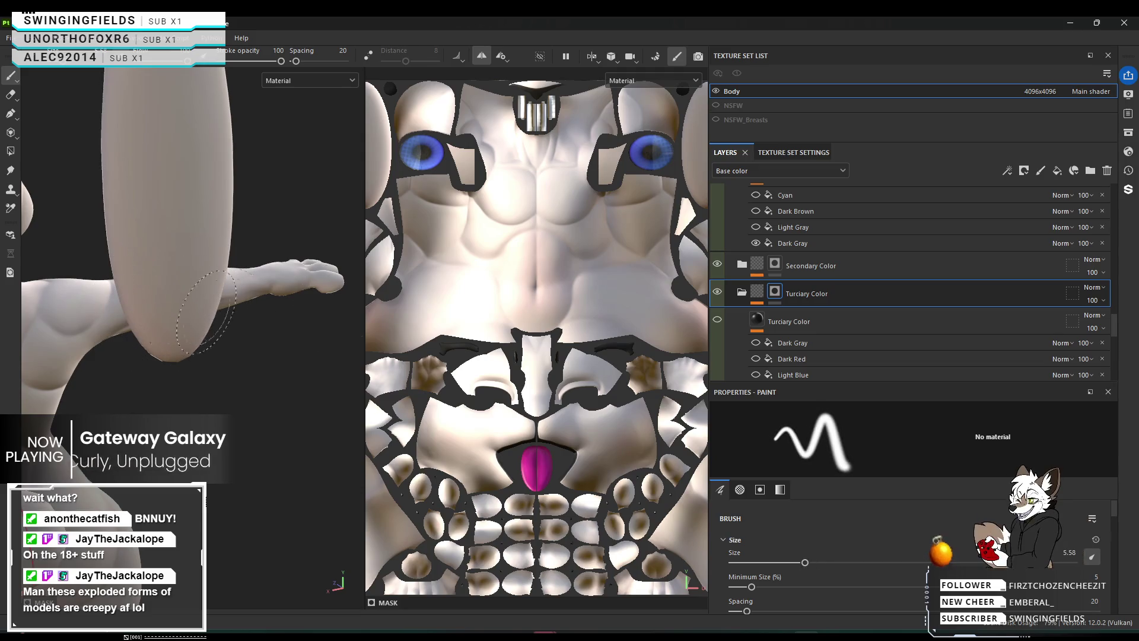
click(811, 266)
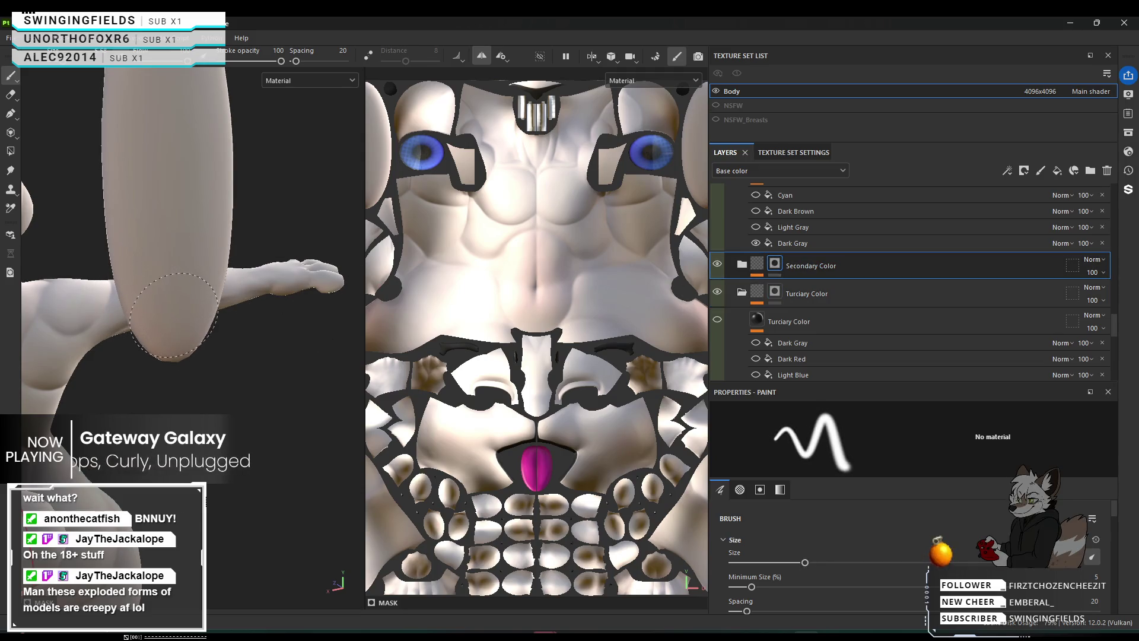
drag(173, 316, 173, 336)
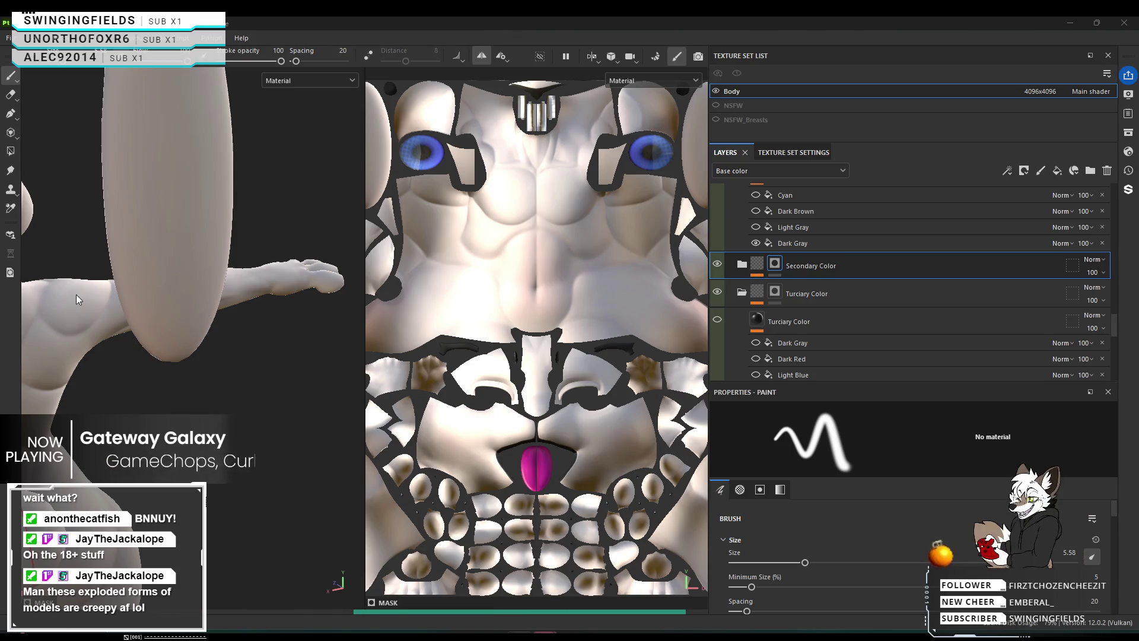
right_click(319, 319)
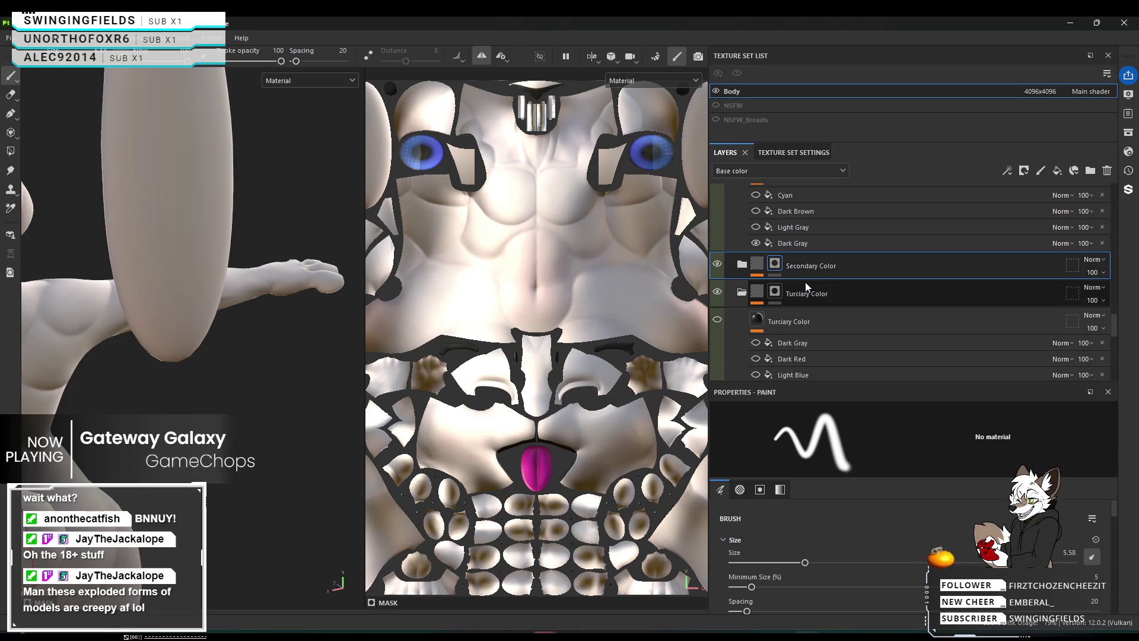
scroll(799, 283, up, 3)
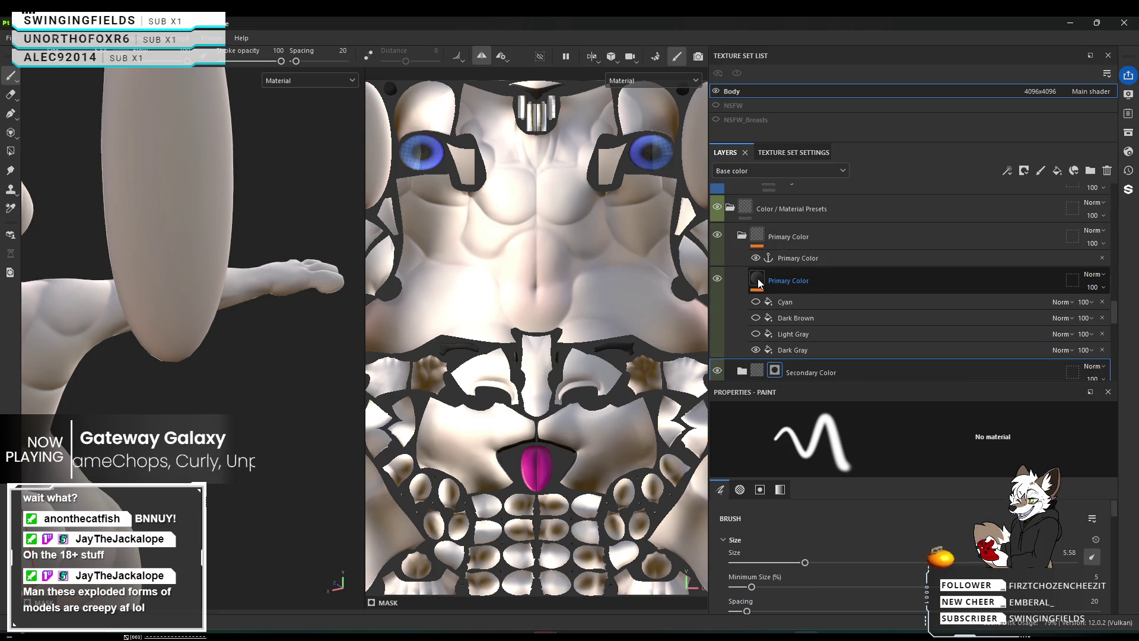
Add a black mask to the Primary Color fill layer inside the Primary Color folder.
click(764, 236)
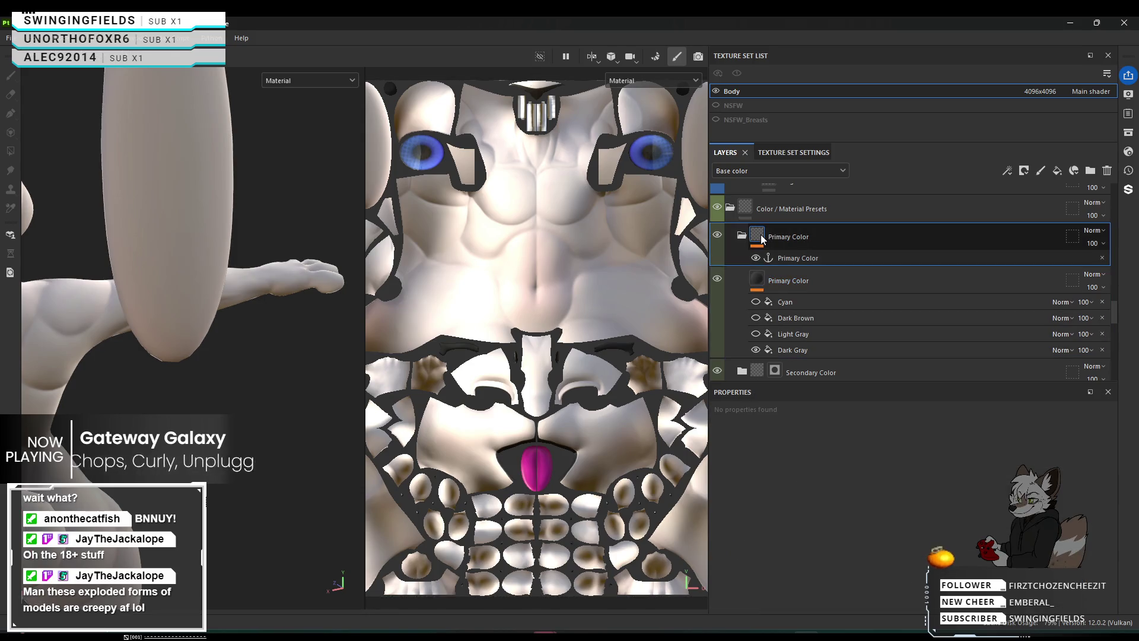
click(832, 275)
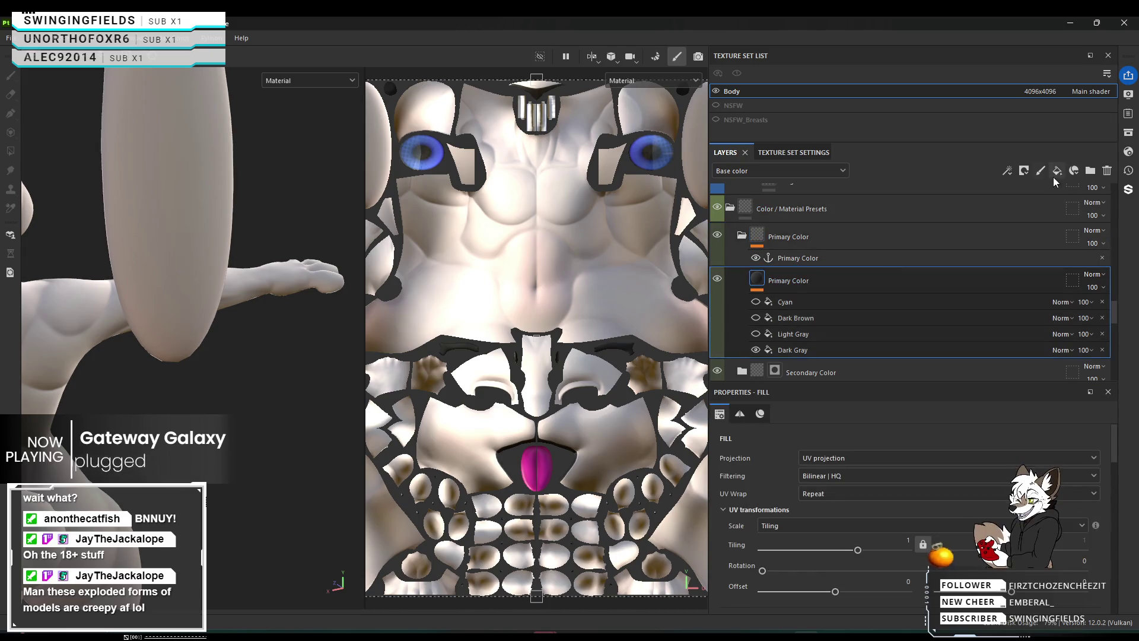
click(1029, 175)
click(1041, 200)
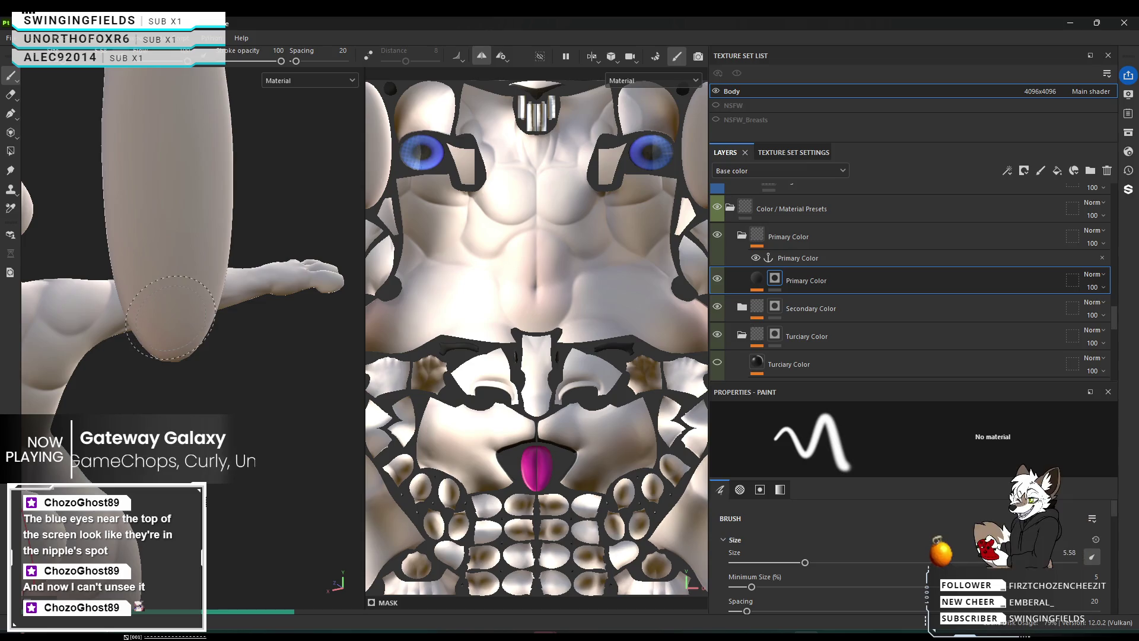
Paint a darker patch over the ear tip through the Primary Color black mask.
click(170, 317)
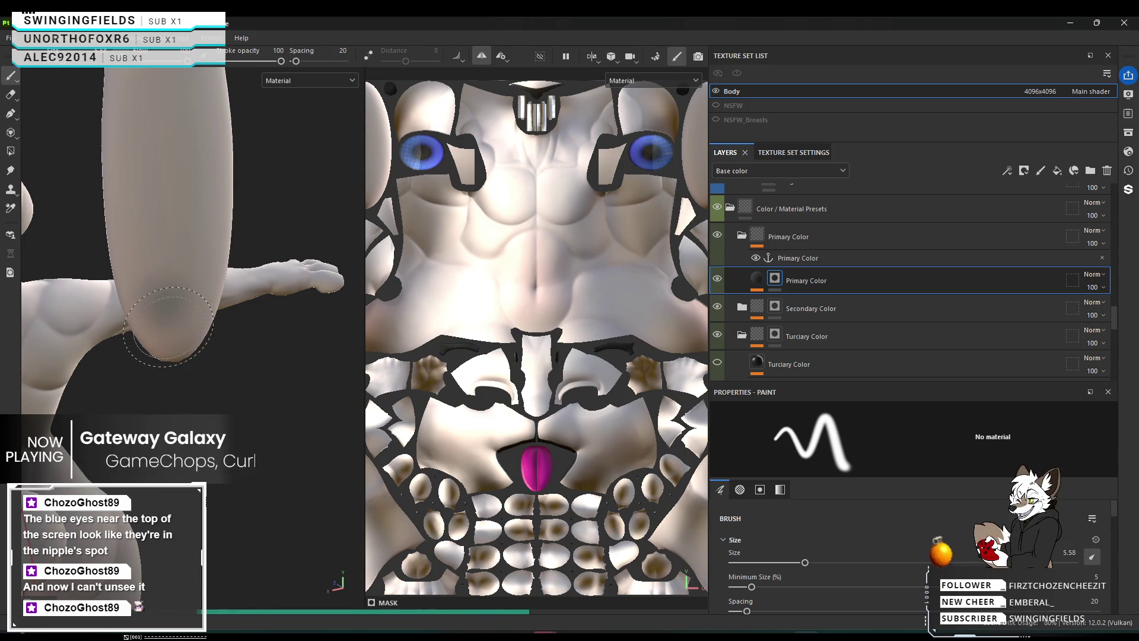
drag(181, 327, 233, 271)
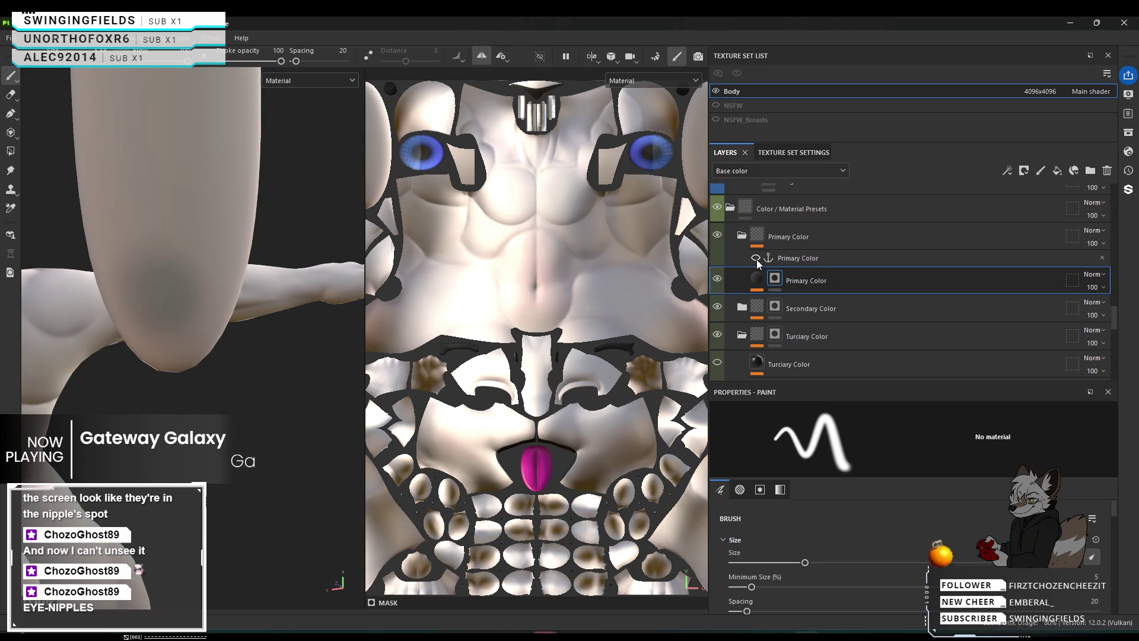
scroll(842, 292, up, 1)
scroll(842, 292, down, 2)
scroll(843, 294, down, 8)
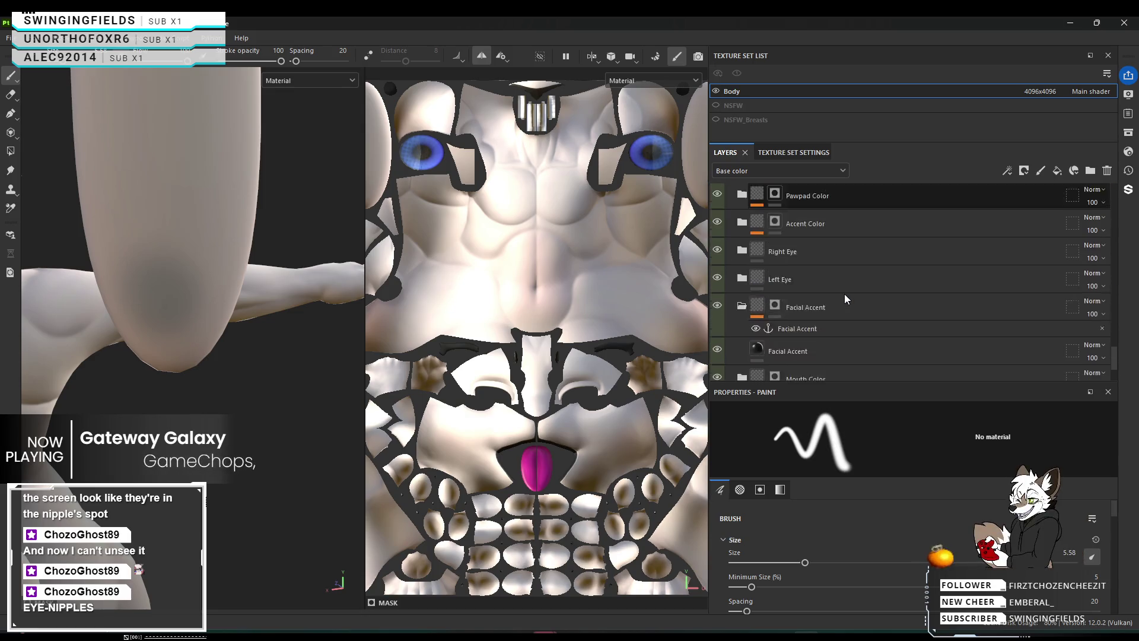
scroll(846, 298, up, 9)
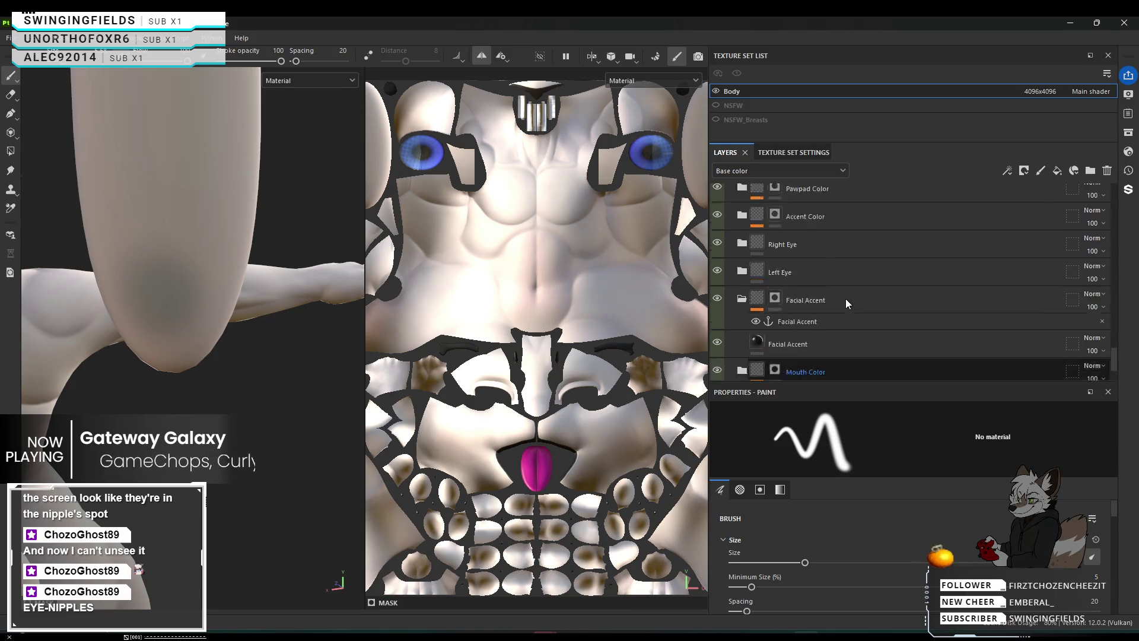
scroll(846, 299, up, 3)
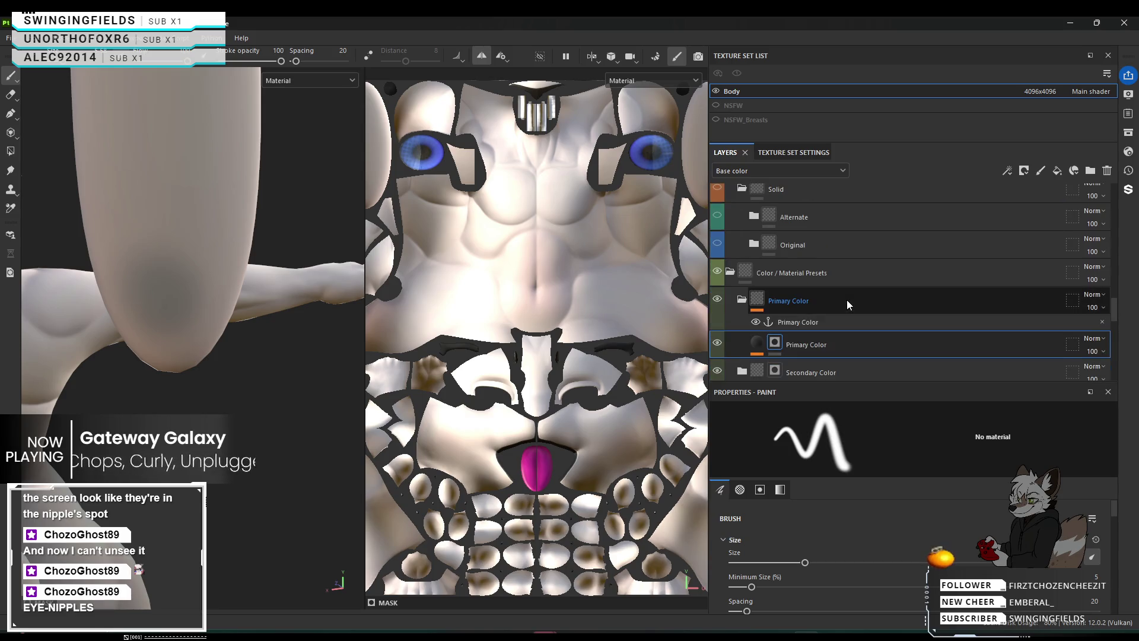
scroll(846, 300, down, 2)
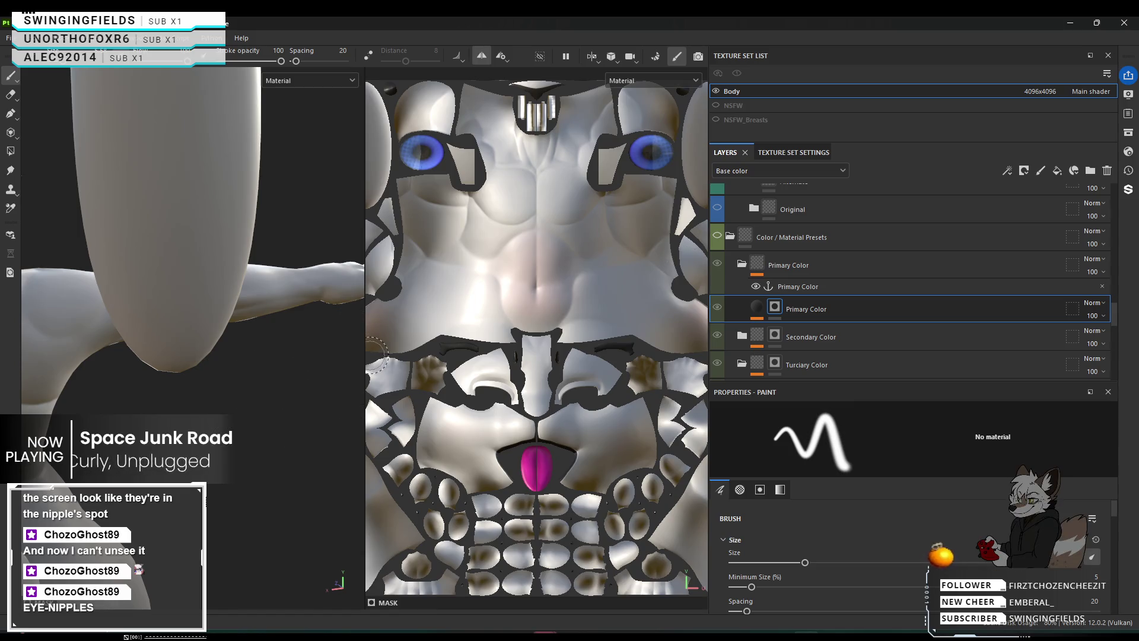
Widen the 3D viewport across the workspace, zoom out, and orbit around the bunny's back and ears.
drag(365, 352, 702, 363)
scroll(522, 412, down, 3)
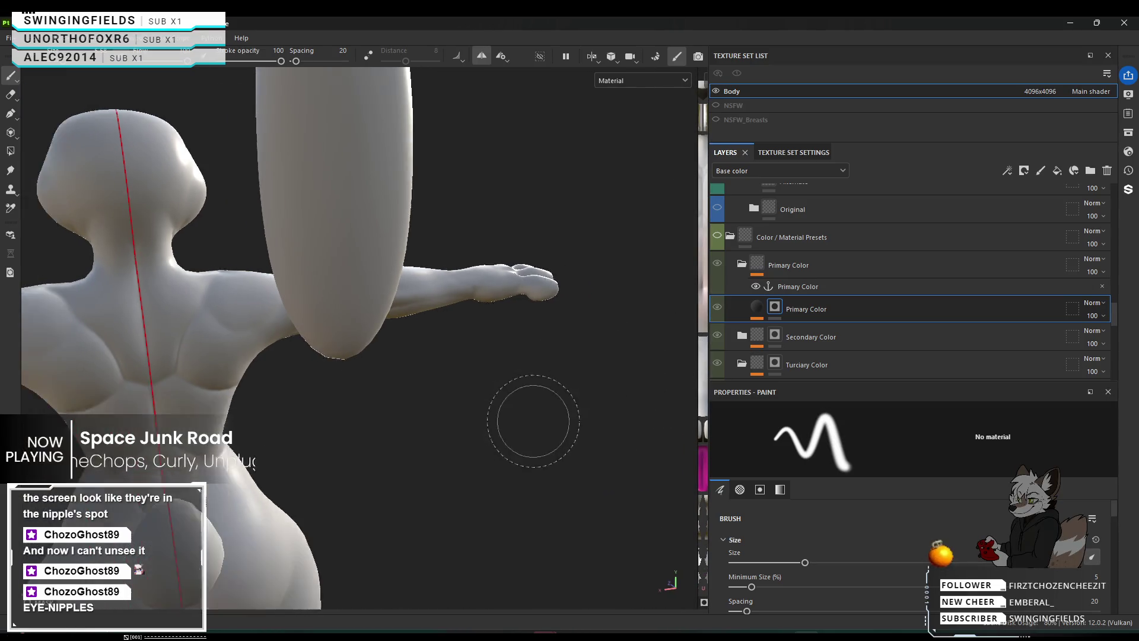
alt+drag(485, 276, 426, 153)
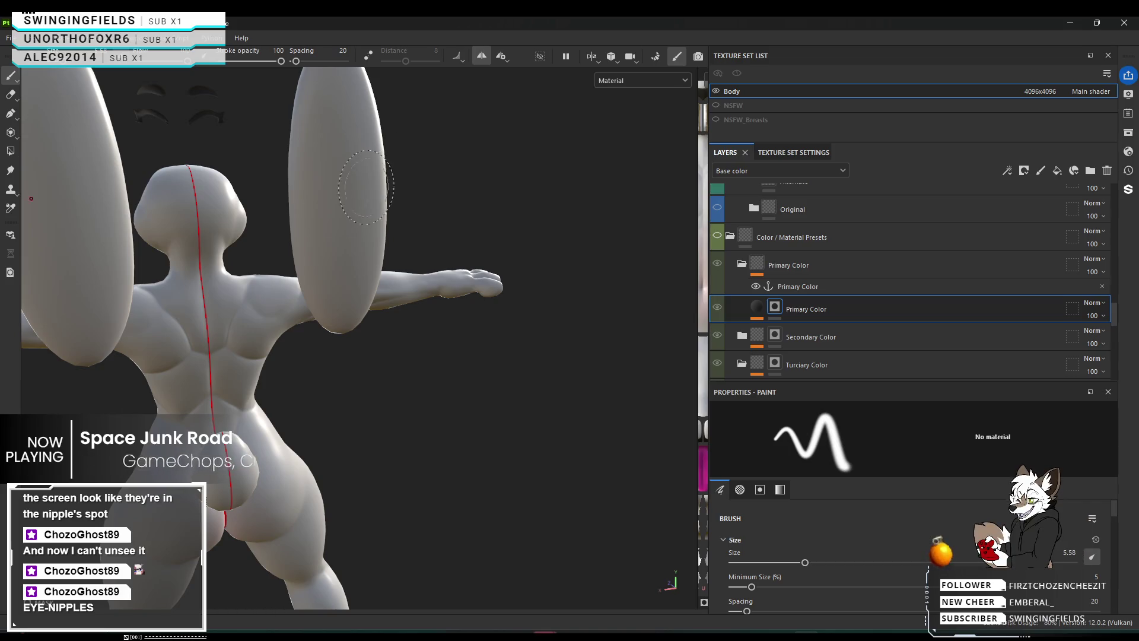
alt+drag(369, 186, 321, 206)
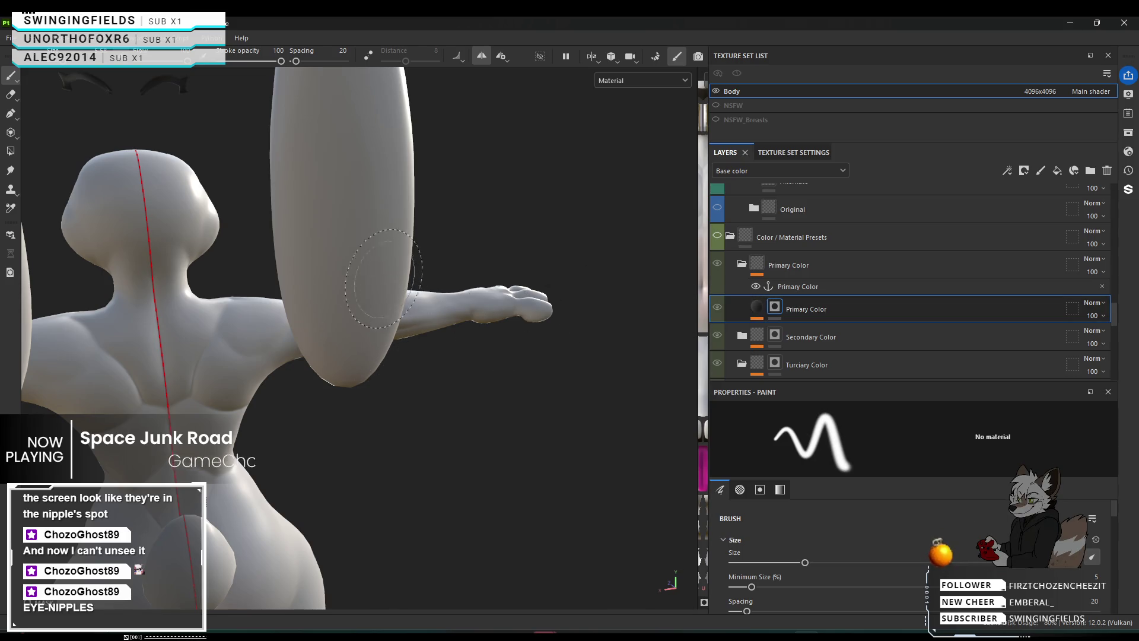
mouse_move(523, 230)
alt+mouse_down()
mouse_move(638, 201)
mouse_move(435, 190)
mouse_move(570, 188)
mouse_move(397, 214)
alt+mouse_up()
scroll(832, 301, up, 5)
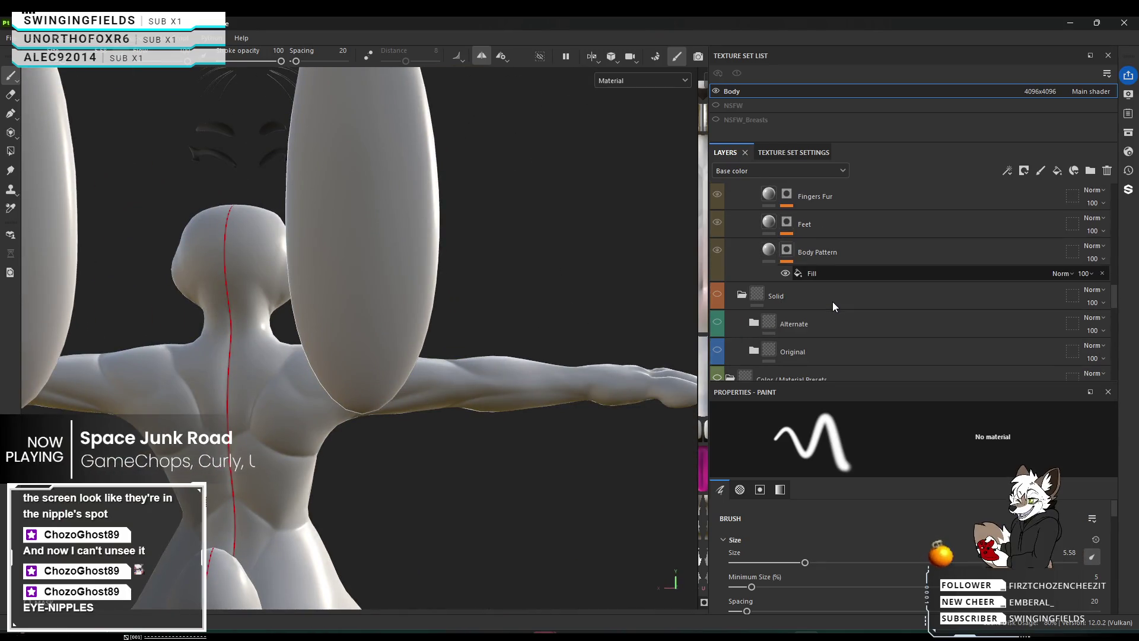
Hide the Body Pattern layer.
scroll(832, 301, up, 3)
scroll(732, 283, up, 2)
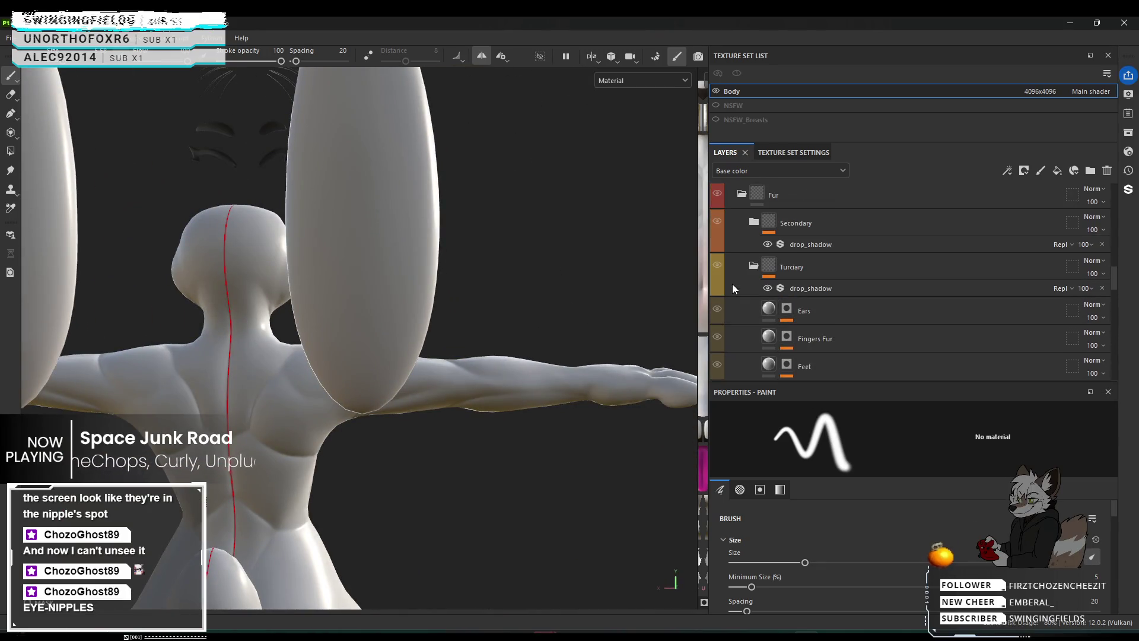
scroll(779, 301, down, 3)
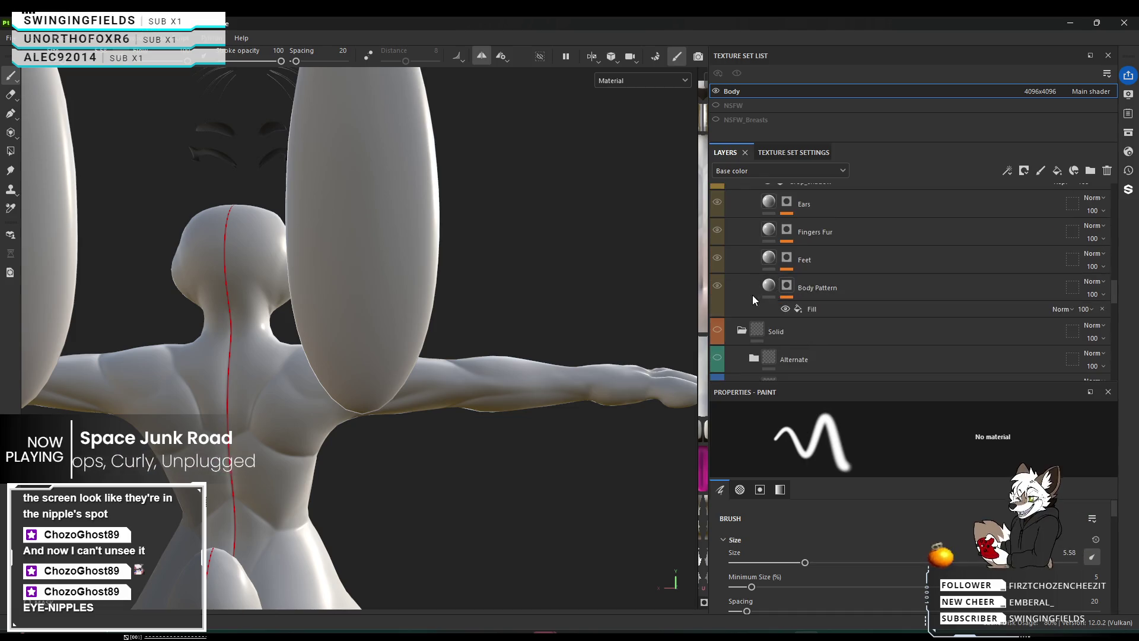
click(720, 287)
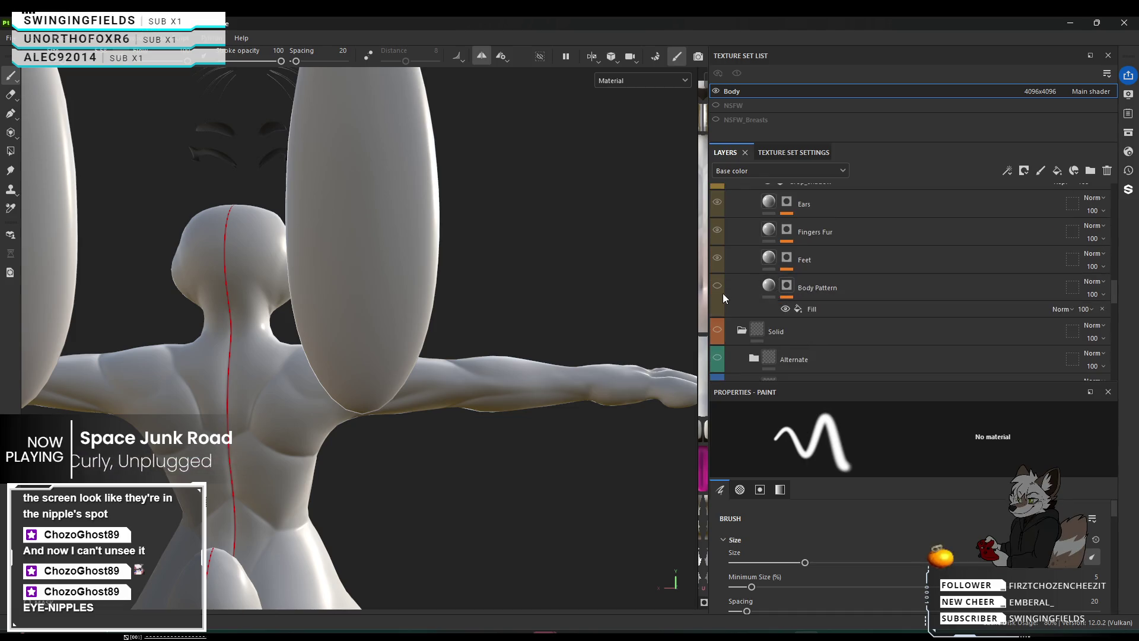
Target the Ears layer's mask and try painting on the ear, which is refused.
scroll(730, 305, up, 3)
scroll(730, 305, down, 3)
scroll(730, 305, up, 1)
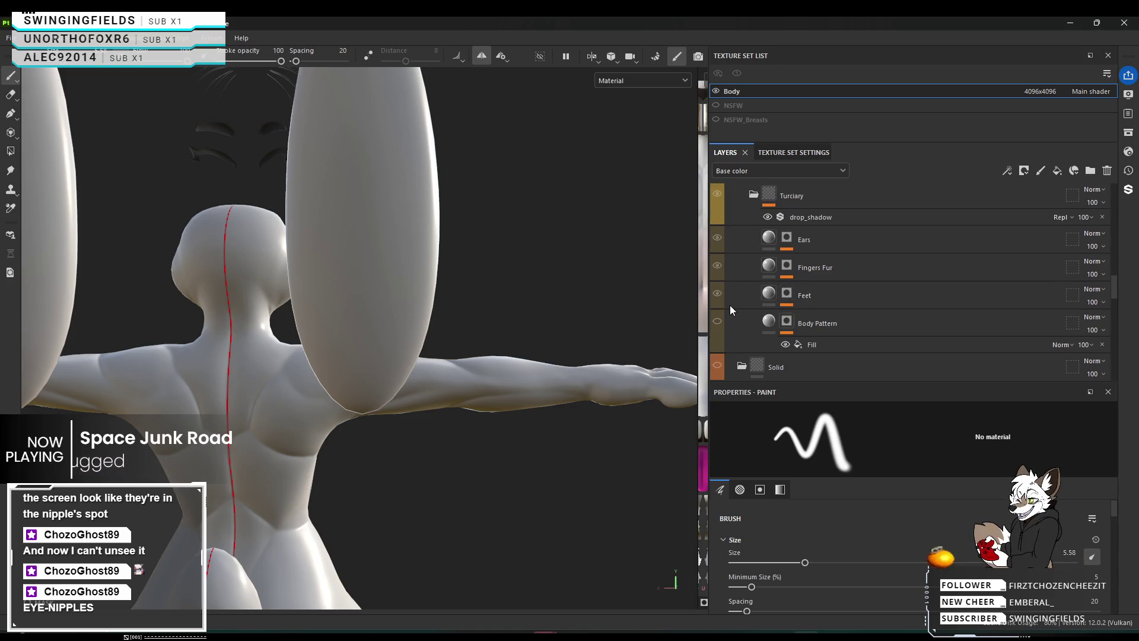
click(788, 238)
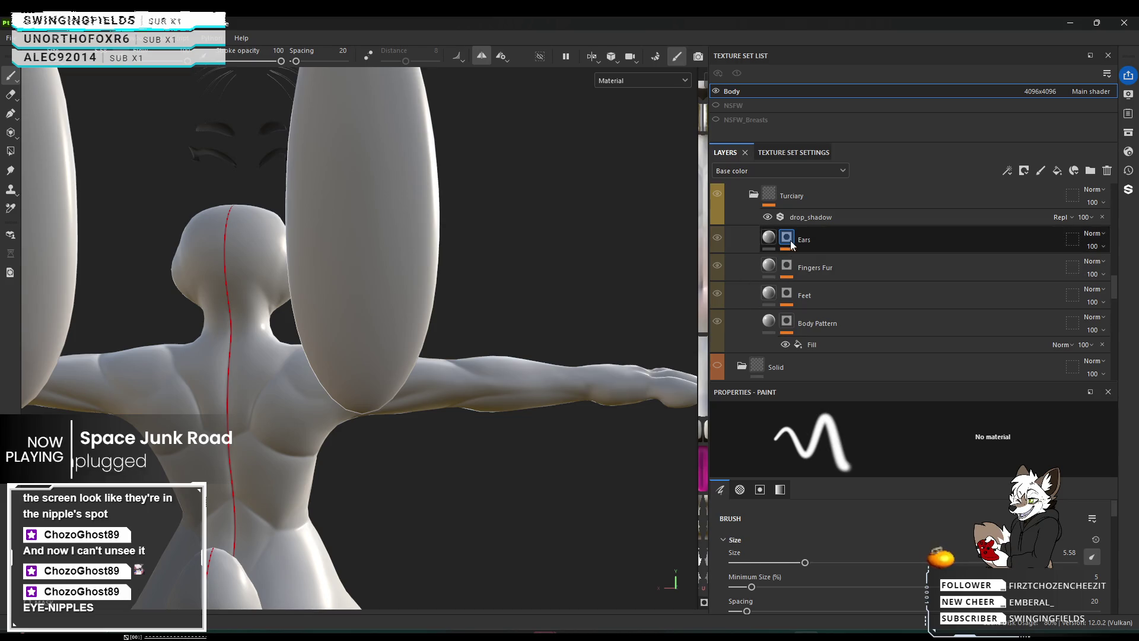
scroll(725, 300, down, 5)
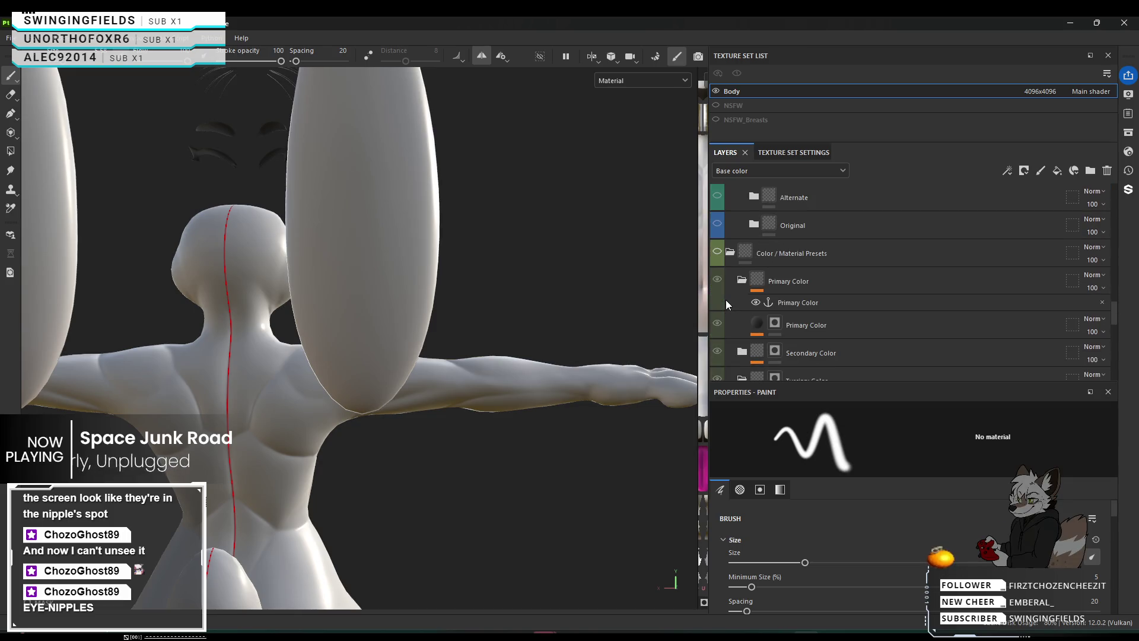
scroll(722, 279, up, 5)
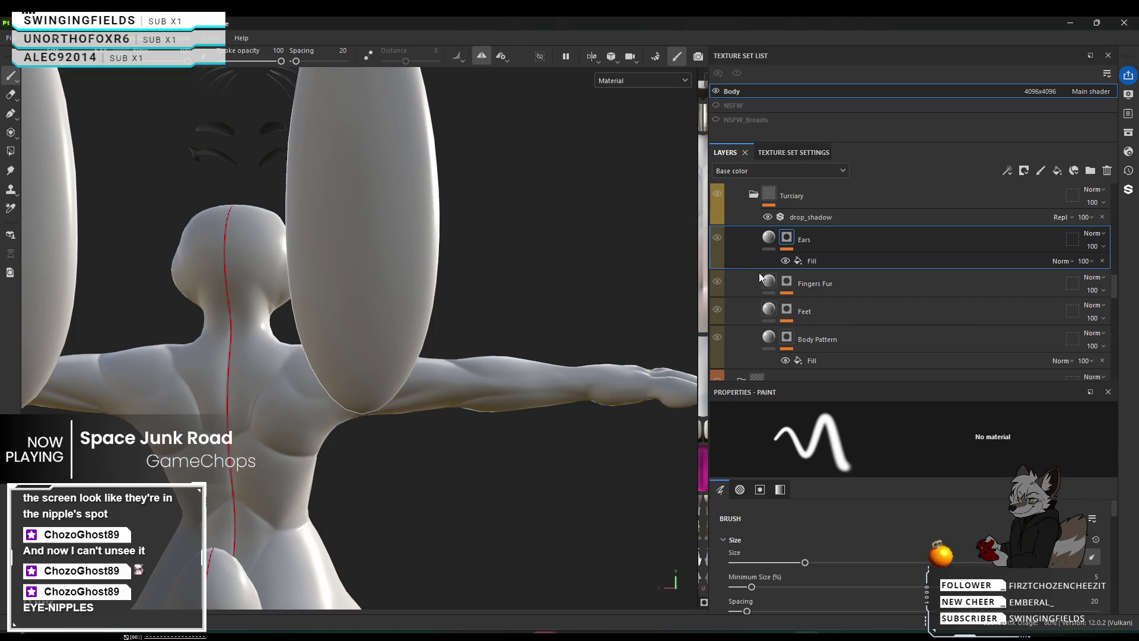
scroll(801, 350, down, 5)
scroll(801, 350, down, 1)
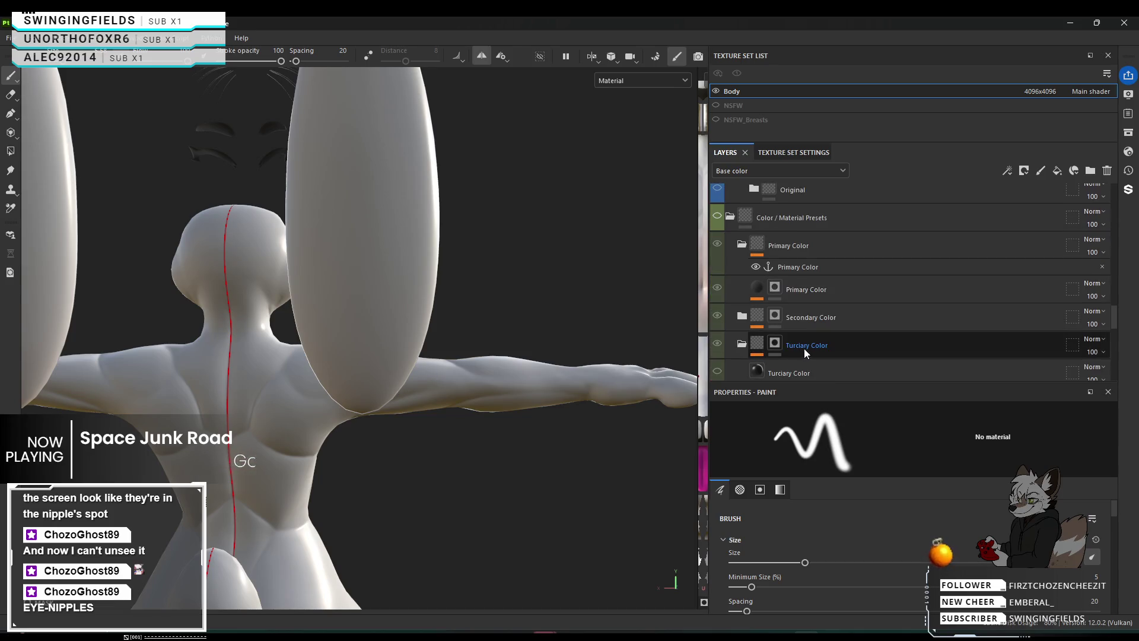
scroll(809, 348, up, 5)
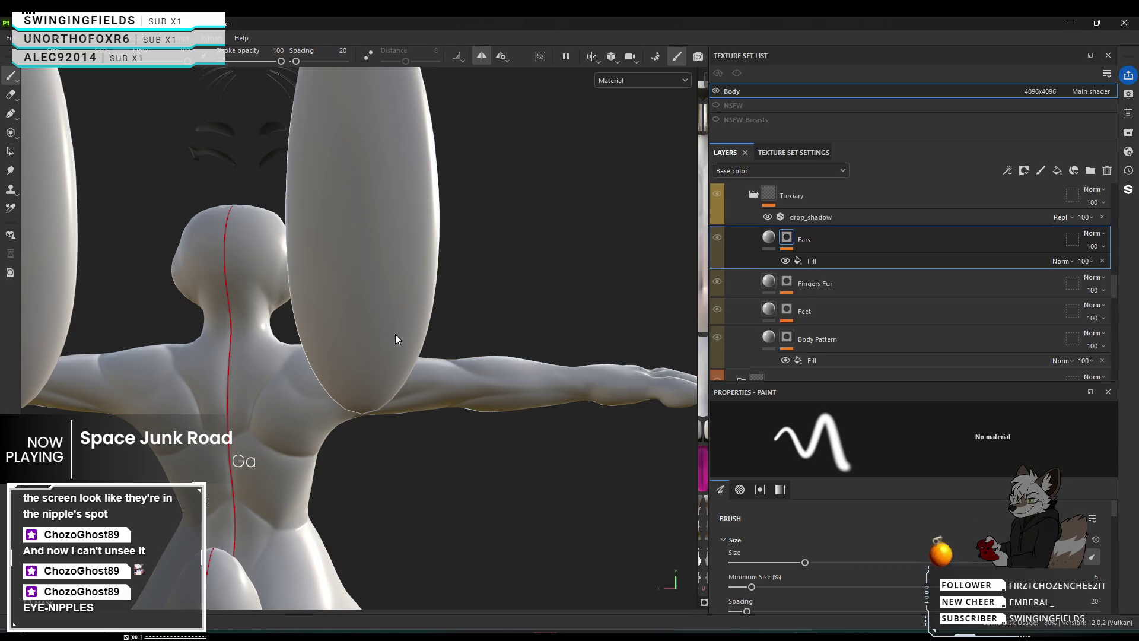
drag(394, 337, 408, 333)
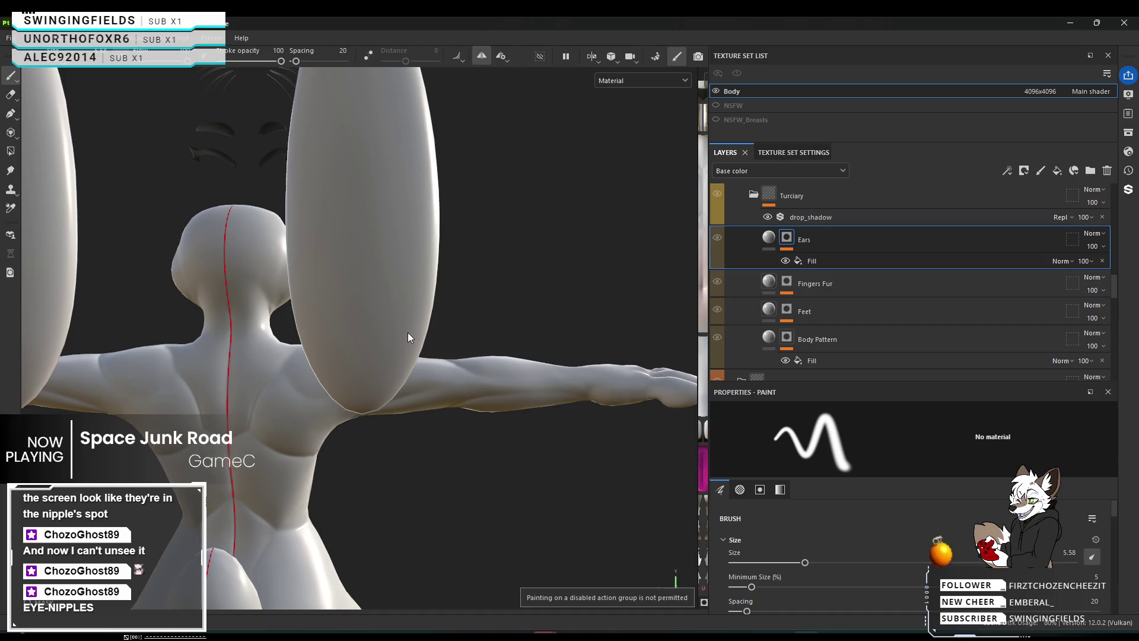
Select the Ears Fill effect and scroll the stack to locate the Ears fill layer under Turciary.
click(822, 259)
scroll(822, 259, up, 1)
scroll(823, 256, up, 3)
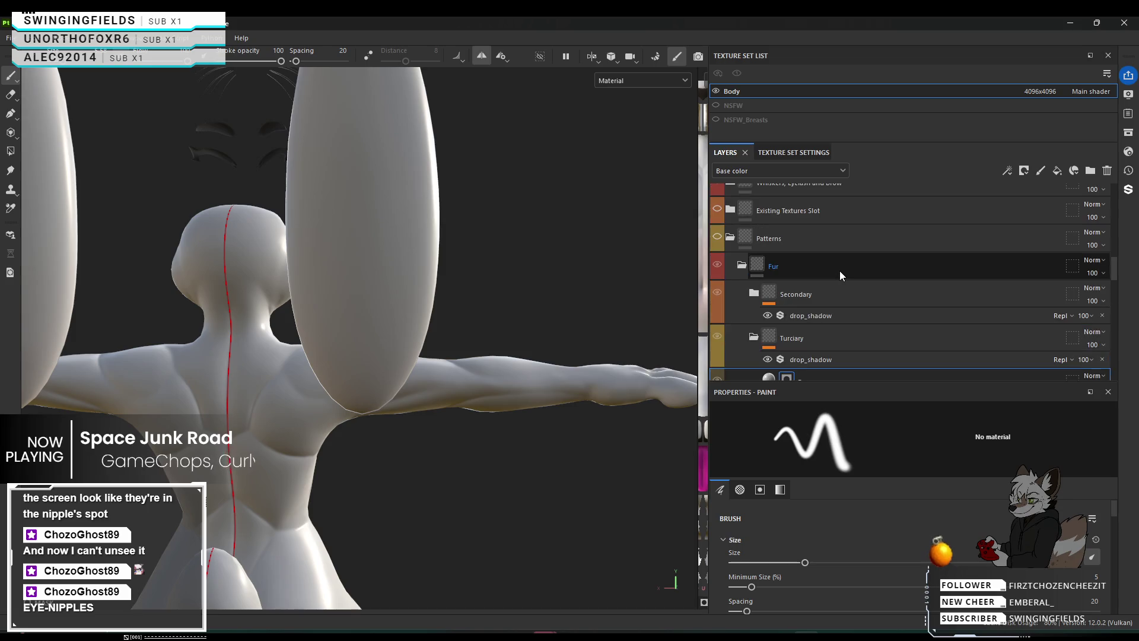
scroll(841, 273, up, 1)
scroll(840, 273, up, 1)
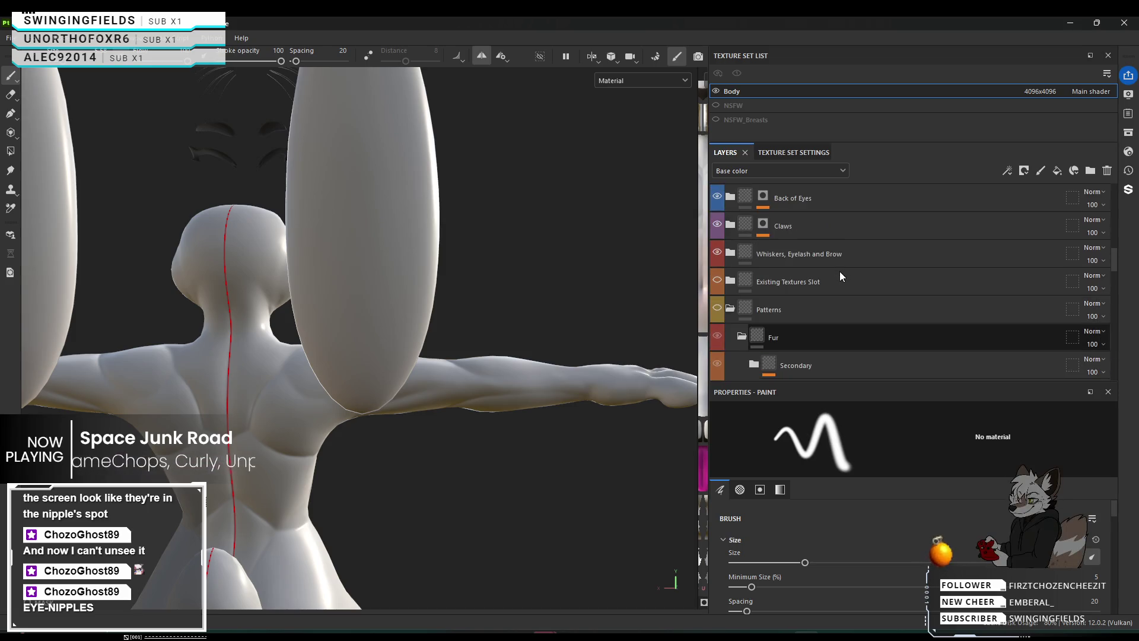
scroll(840, 274, up, 5)
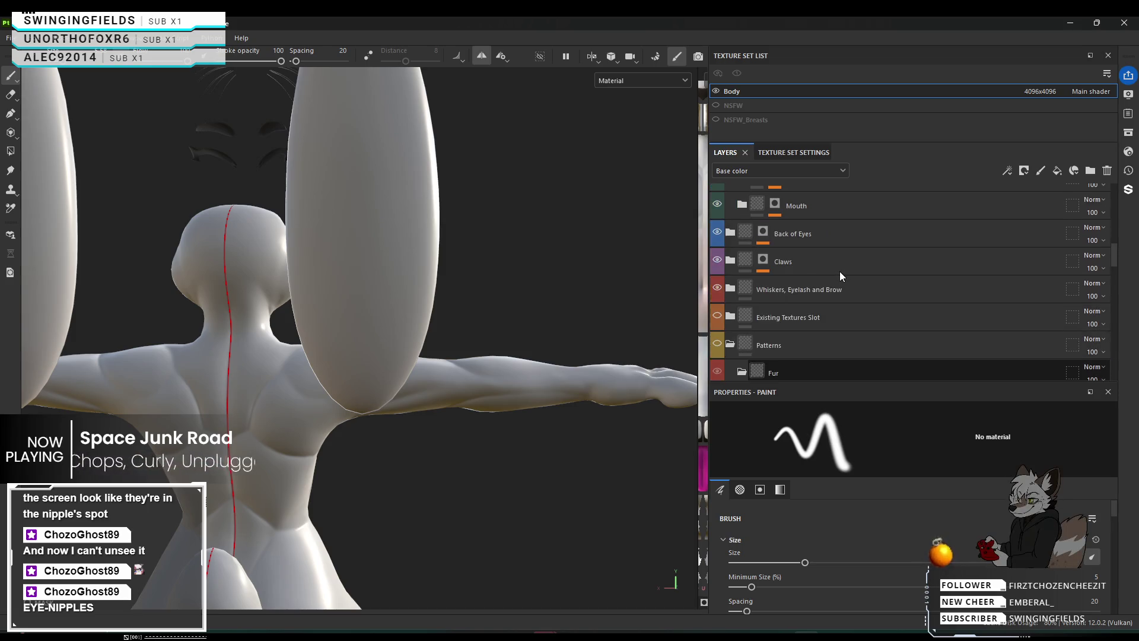
scroll(840, 276, up, 5)
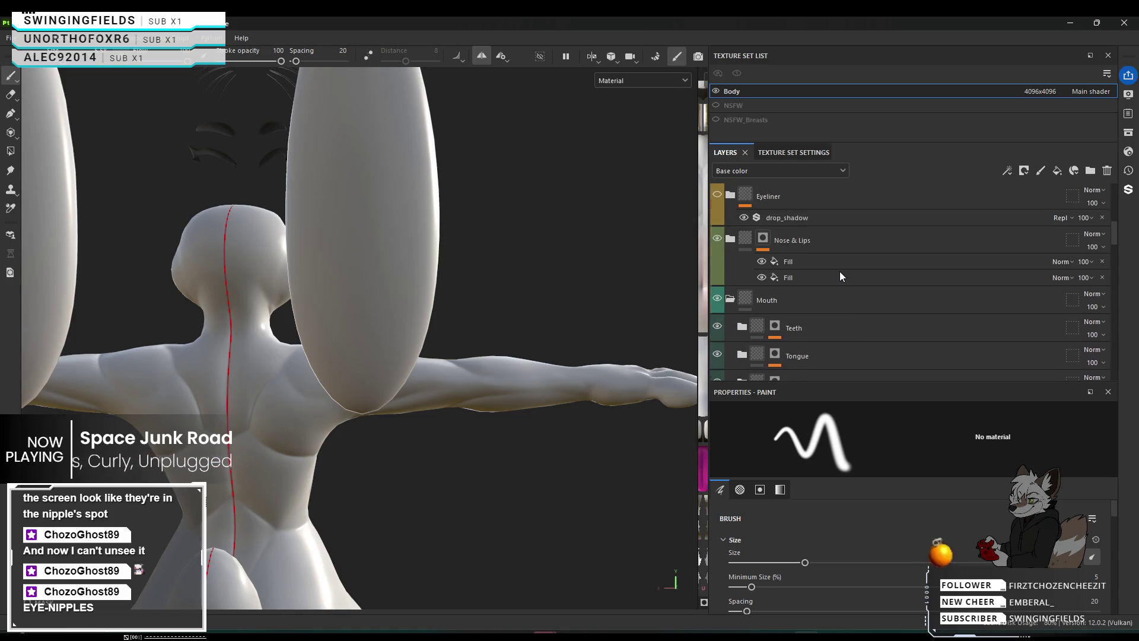
scroll(839, 272, up, 3)
scroll(838, 272, down, 6)
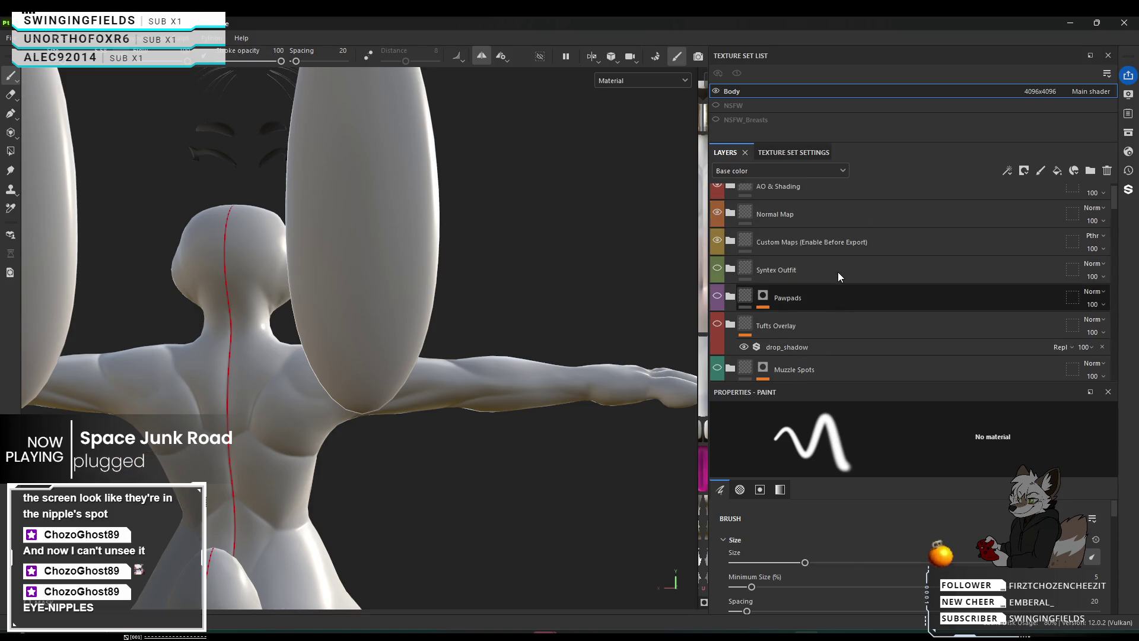
scroll(837, 273, down, 10)
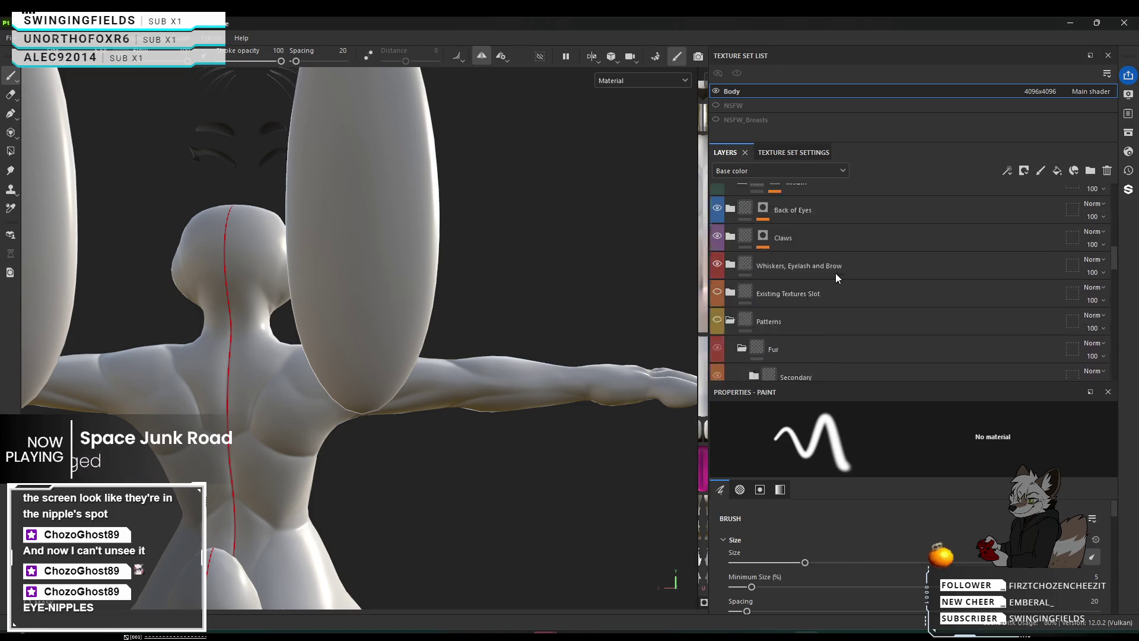
scroll(835, 276, down, 10)
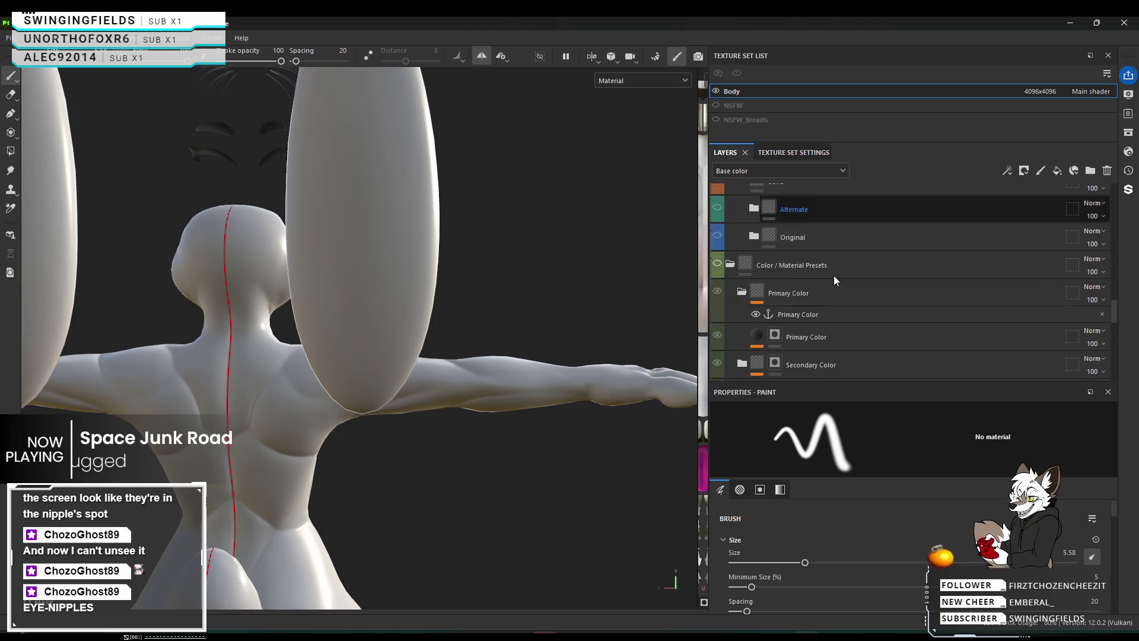
scroll(833, 276, down, 8)
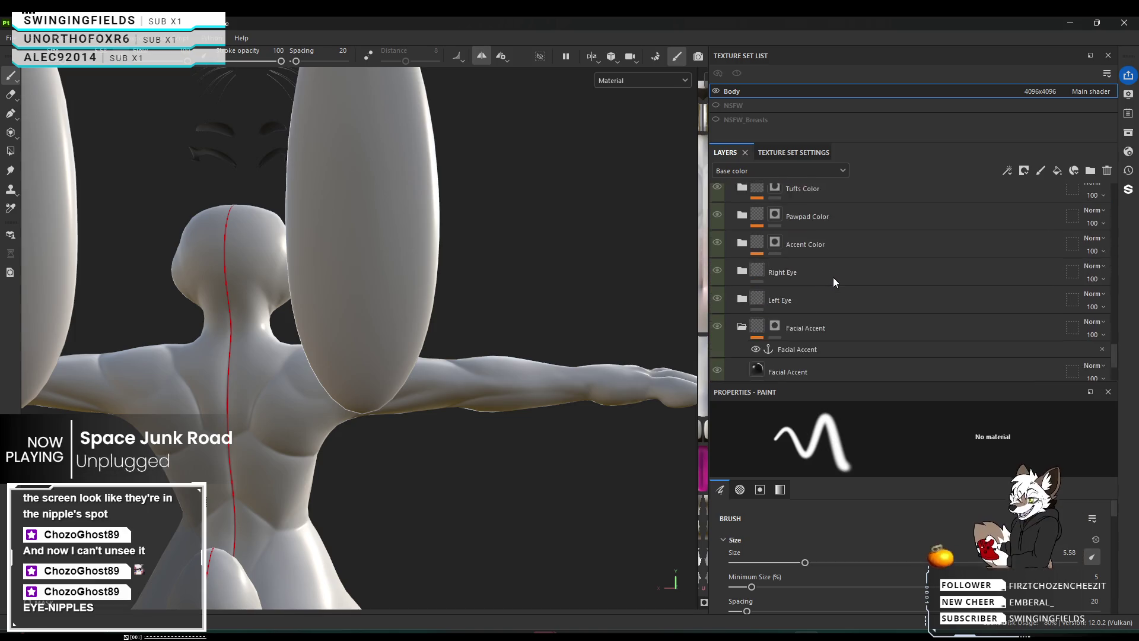
scroll(832, 282, up, 8)
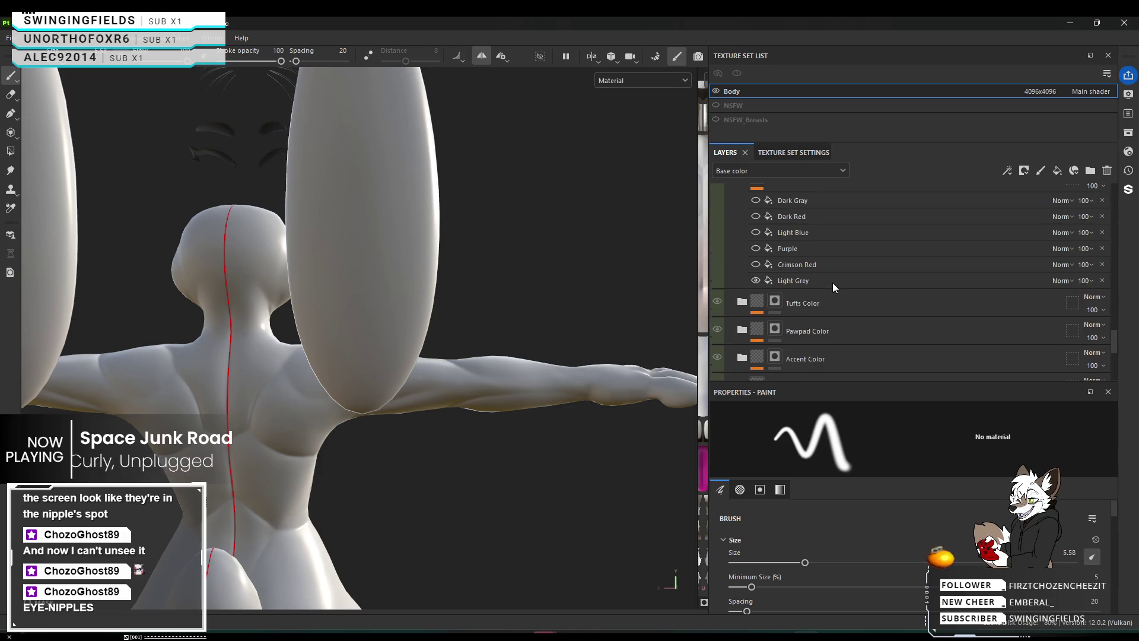
scroll(832, 283, up, 8)
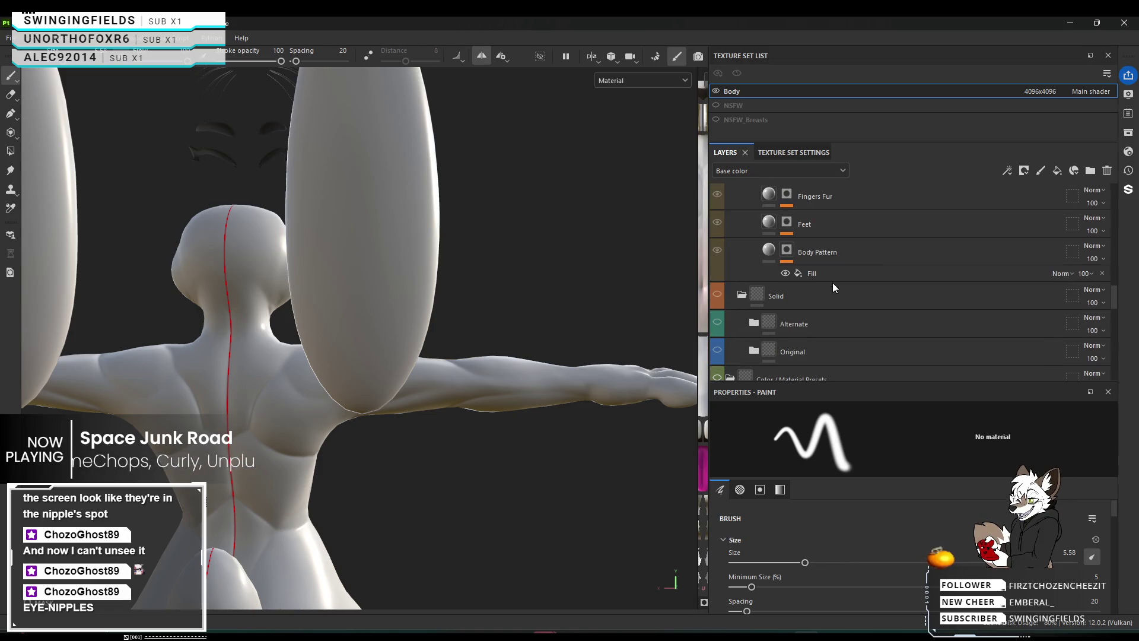
scroll(832, 283, up, 4)
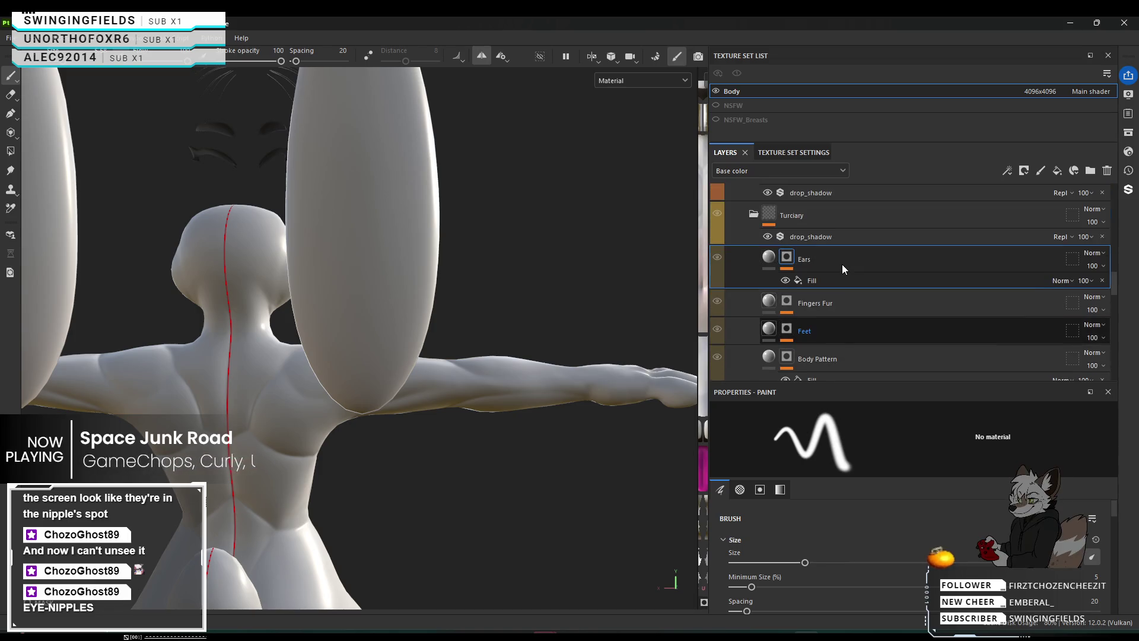
Frame the bunny's left ear close up and open the Ears mask Fill settings.
alt+drag(585, 290, 451, 273)
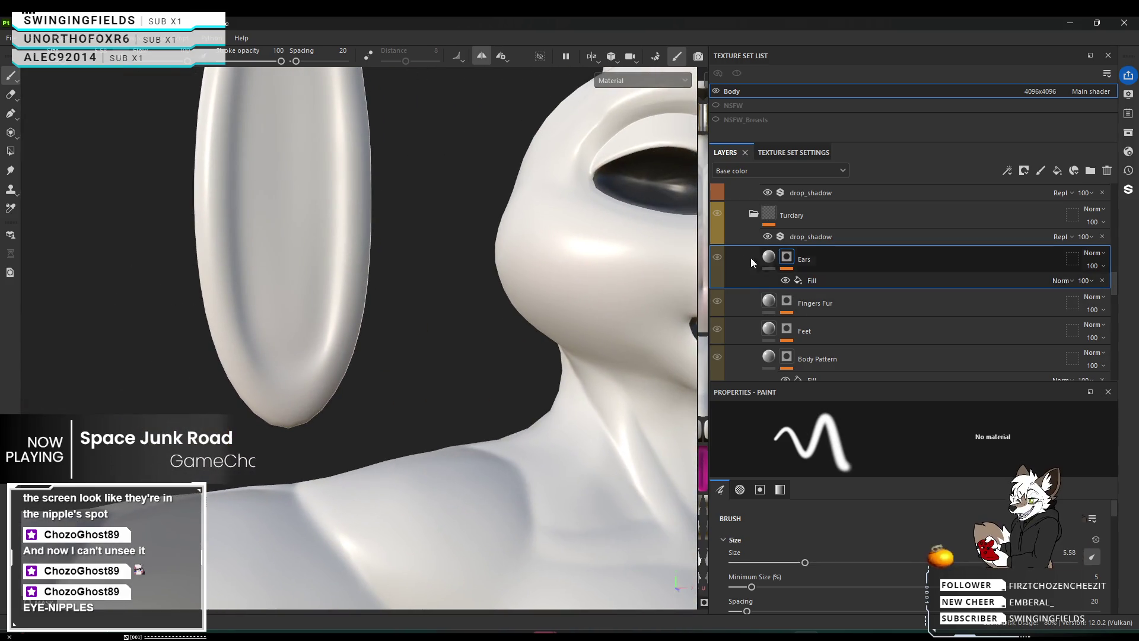
key(f)
scroll(263, 276, up, 3)
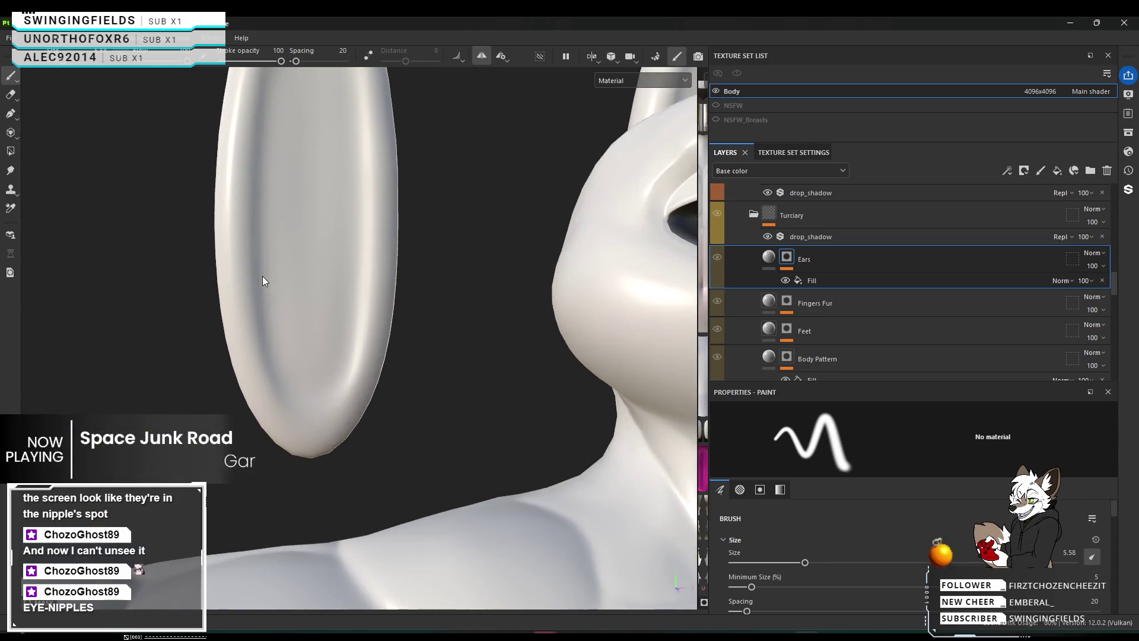
click(815, 283)
scroll(801, 480, down, 3)
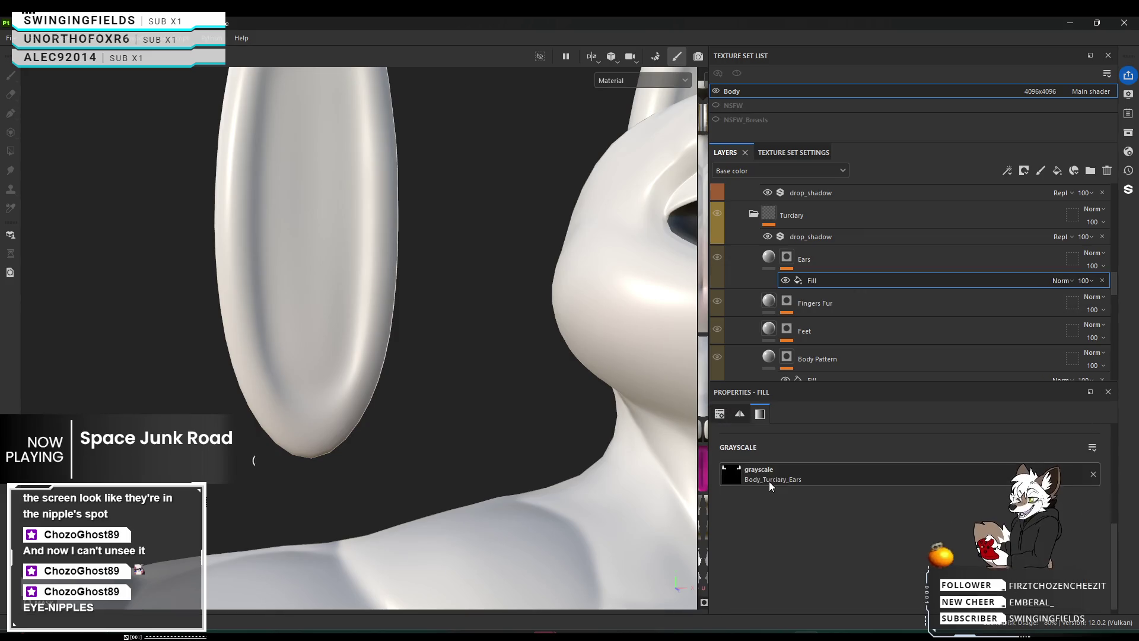
scroll(773, 494, up, 3)
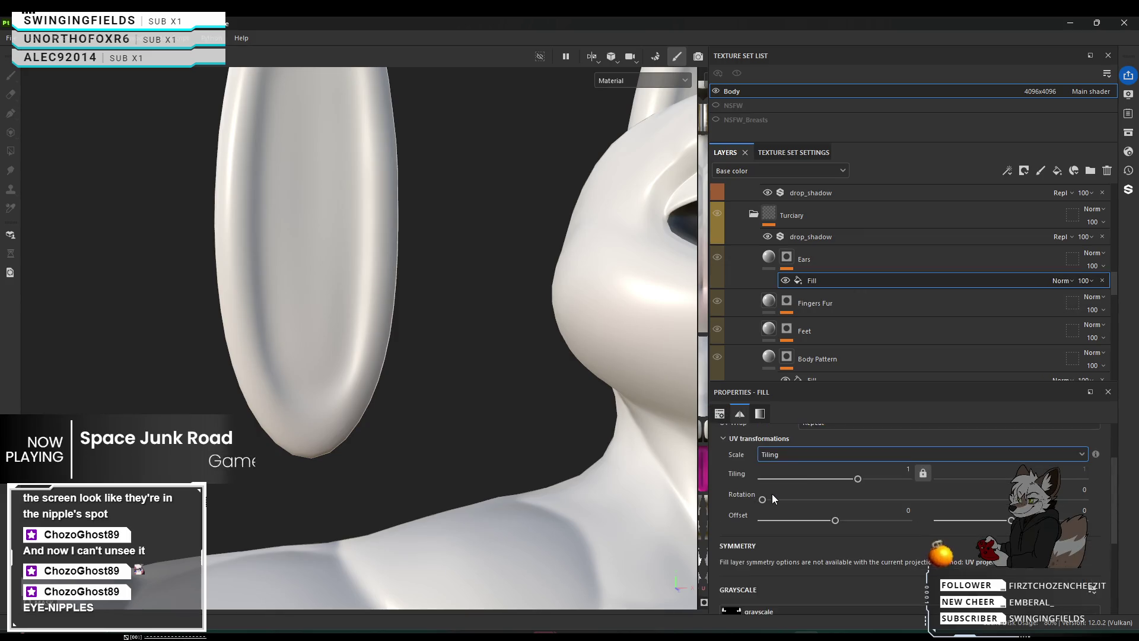
Select the Ears layer and show its material fill settings in Properties - Fill.
click(889, 260)
scroll(828, 518, down, 5)
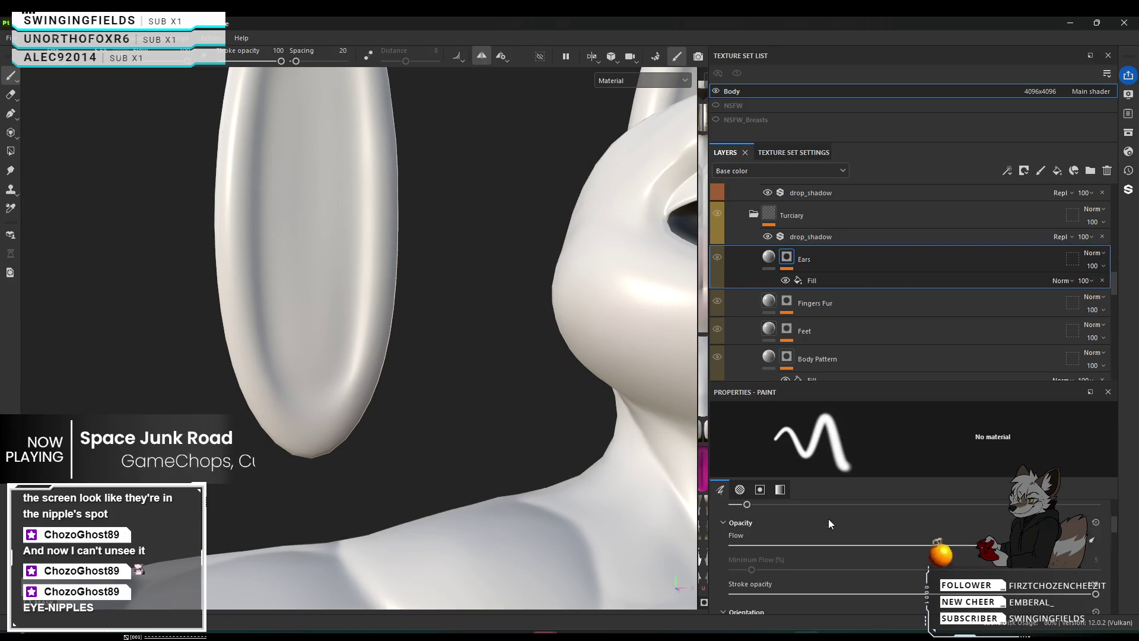
click(769, 256)
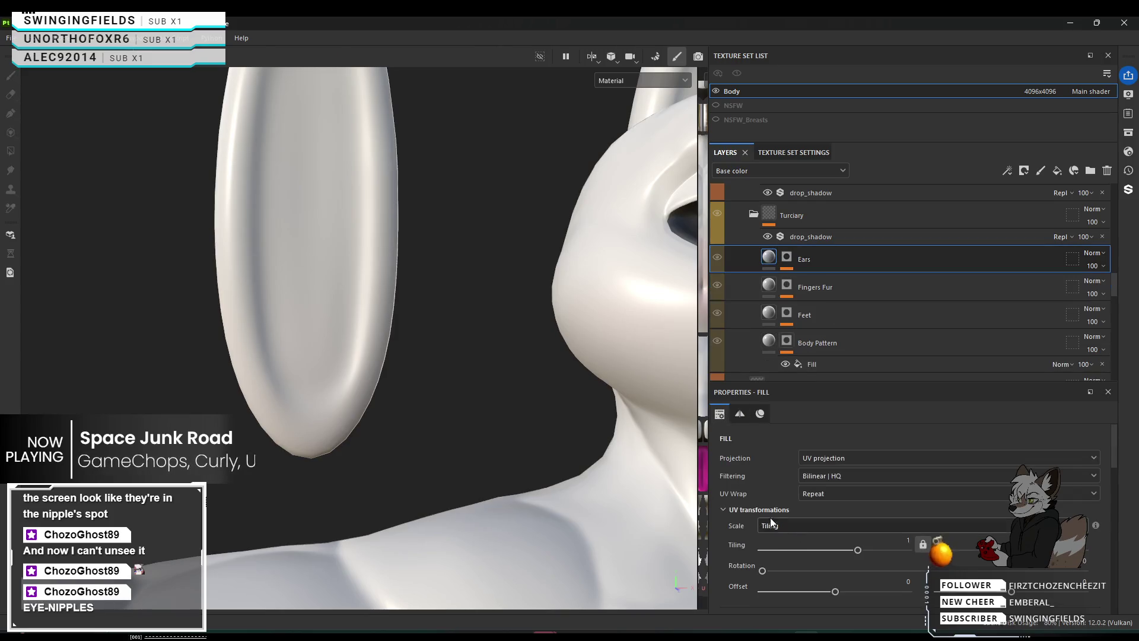
scroll(754, 473, down, 5)
scroll(754, 474, up, 5)
scroll(754, 474, down, 15)
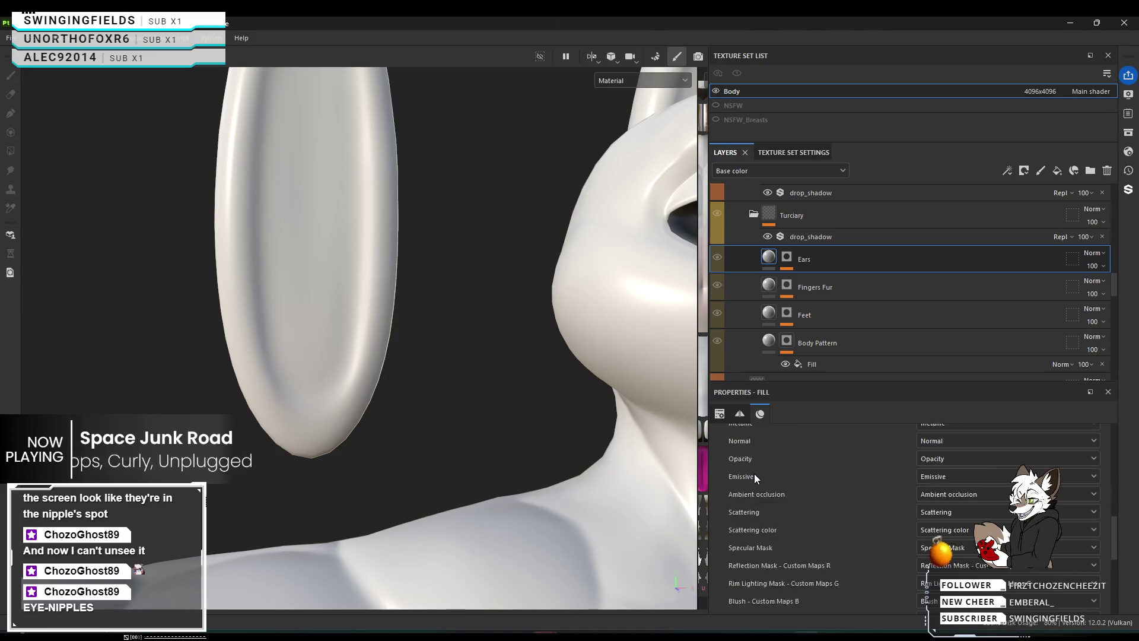
scroll(754, 473, up, 15)
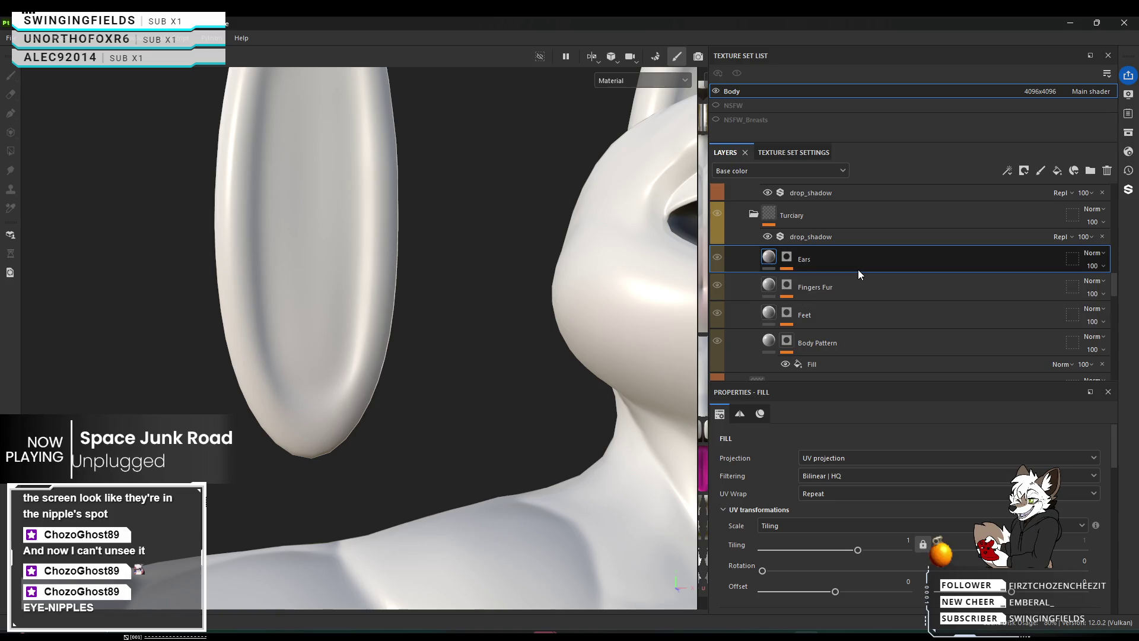
scroll(845, 290, up, 1)
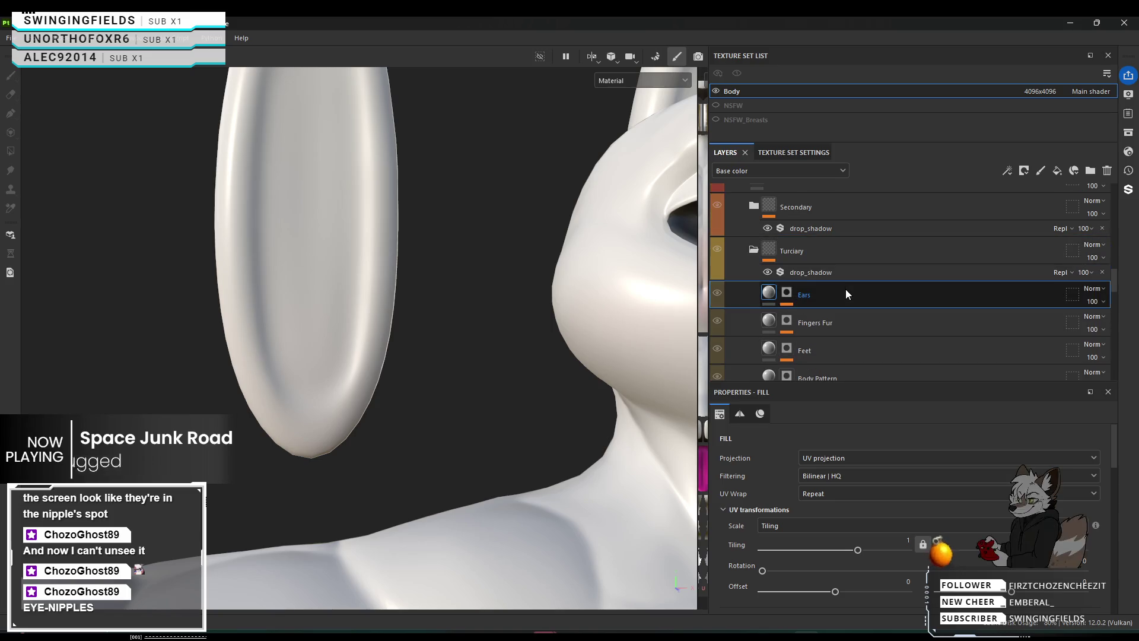
Collapse the Turciary, Patterns and Color / Material Presets folders.
click(754, 250)
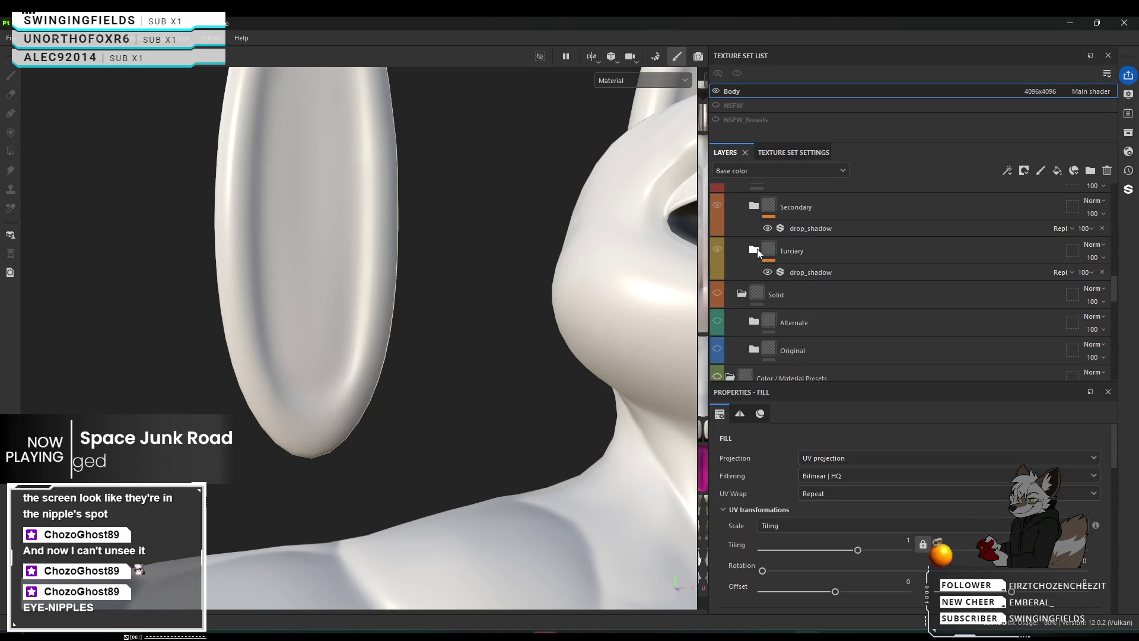
scroll(873, 263, up, 3)
click(731, 258)
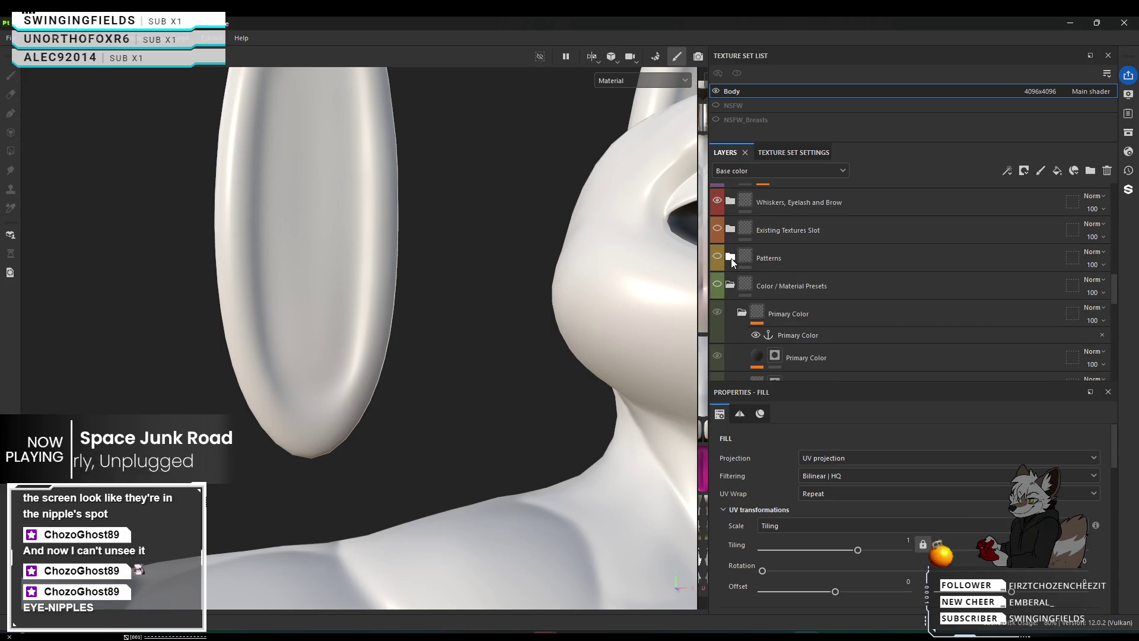
click(732, 285)
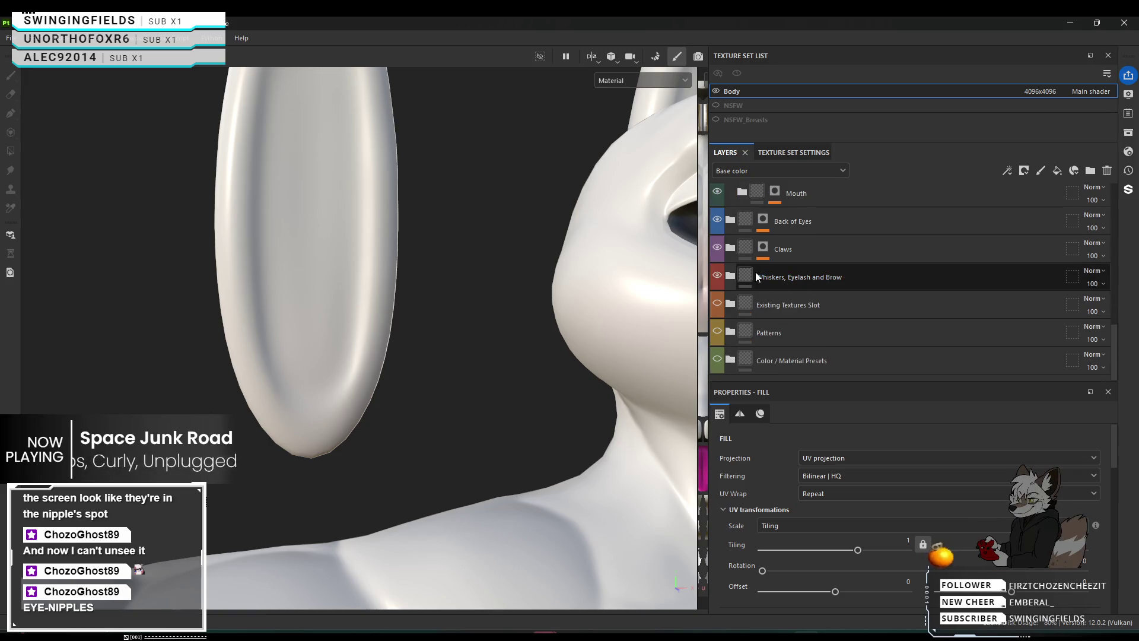
scroll(843, 267, up, 1)
Select the Claws and Whiskers, Eyelash and Brow layers, then re-expand Color / Material Presets.
click(859, 285)
scroll(857, 280, down, 1)
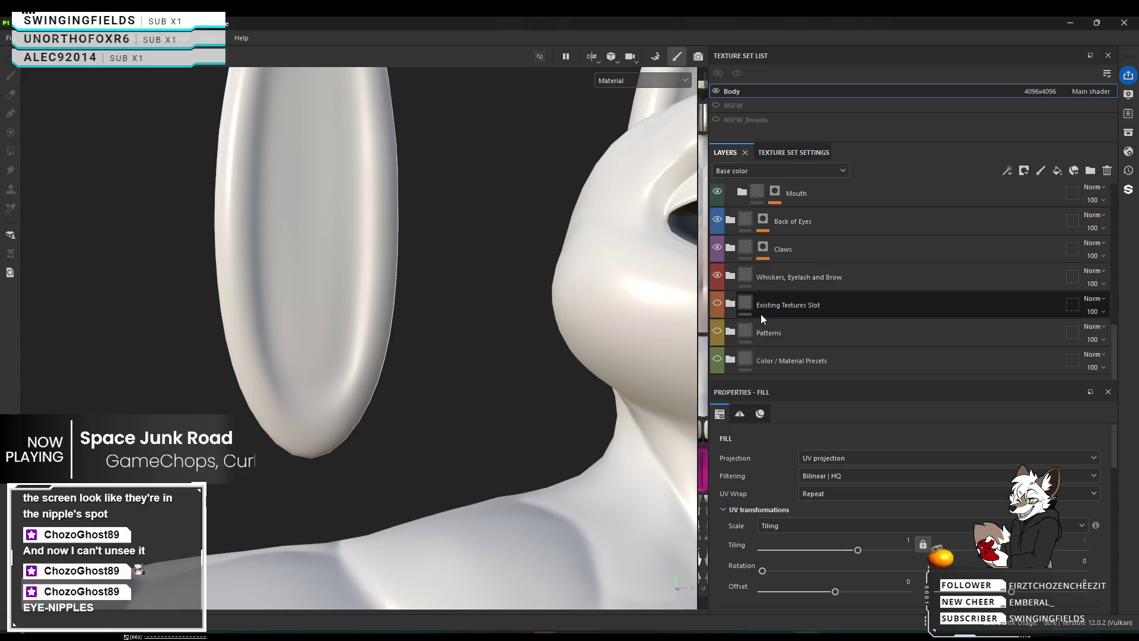
click(807, 280)
scroll(859, 281, up, 5)
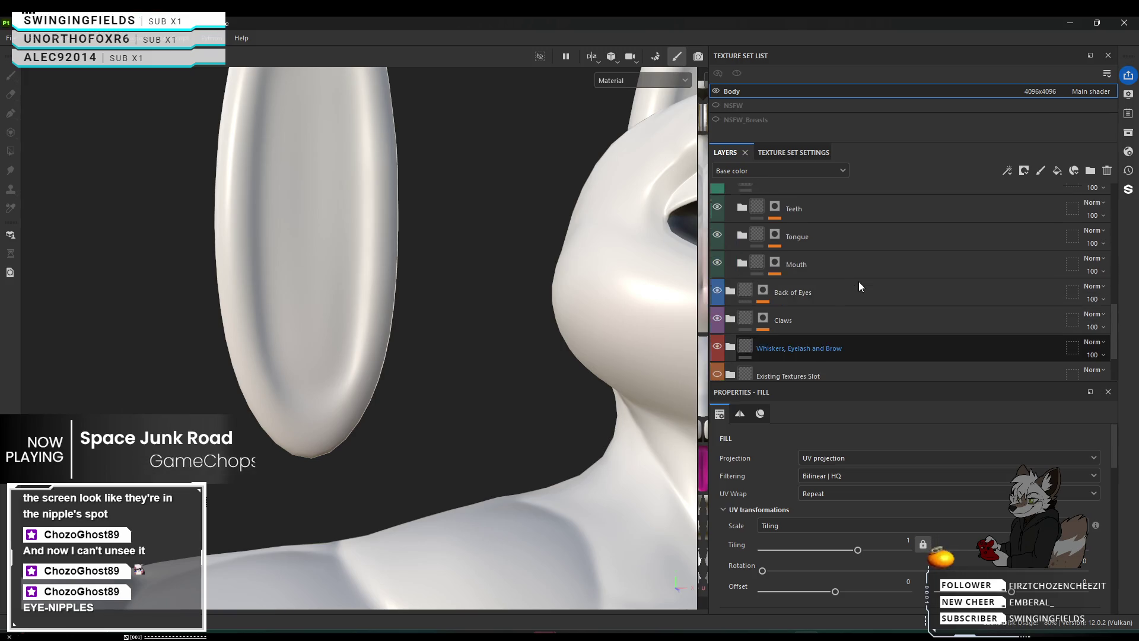
scroll(861, 285, up, 5)
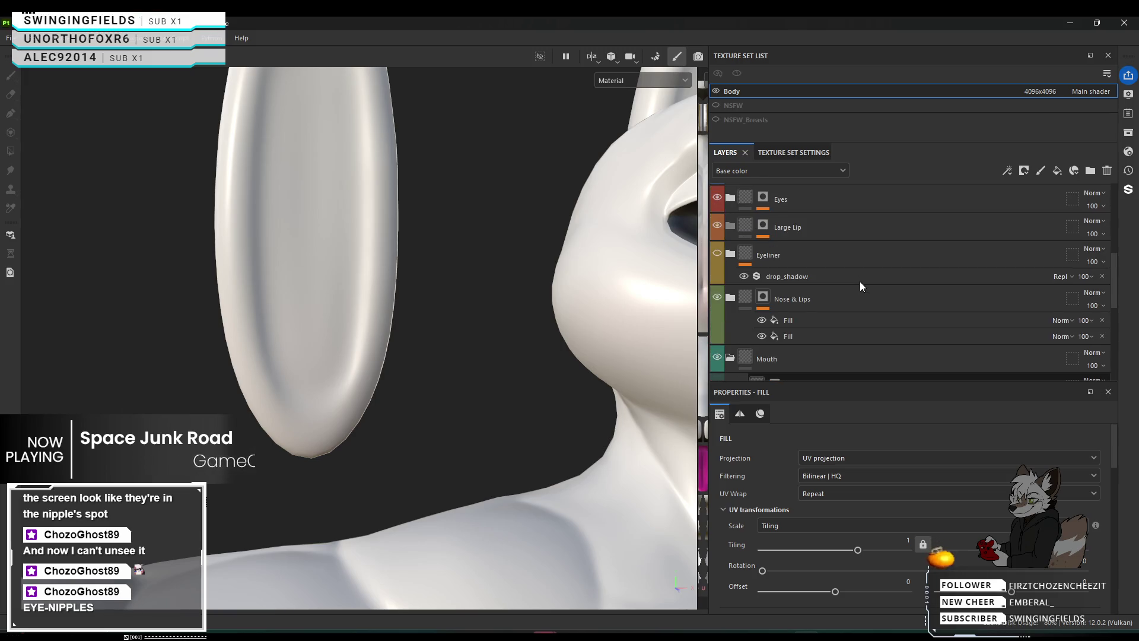
scroll(861, 285, up, 1)
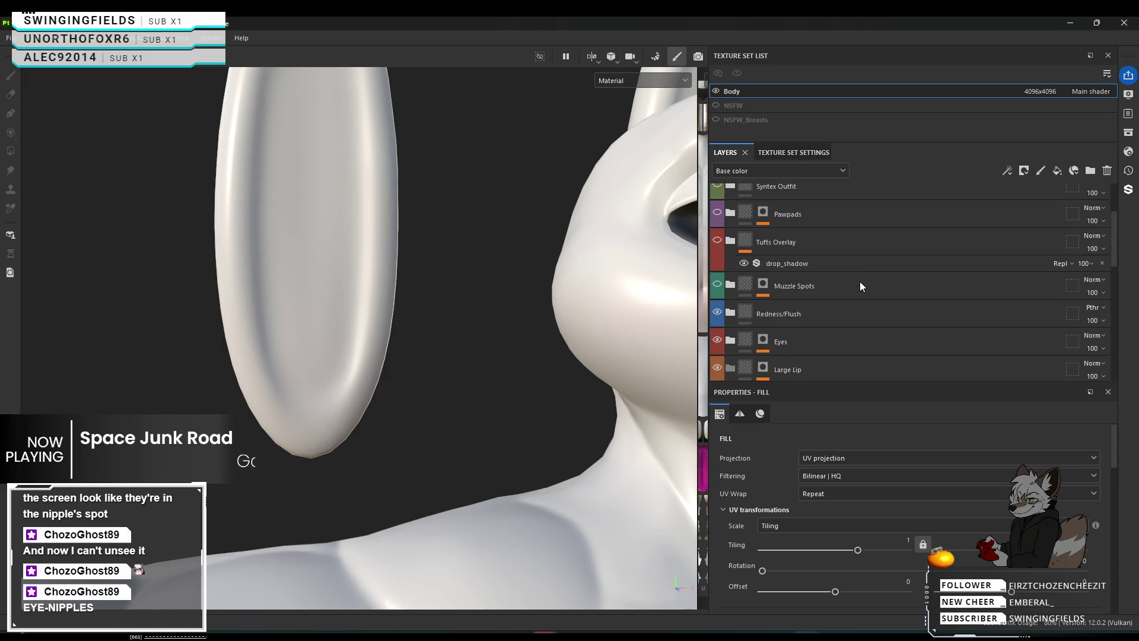
scroll(861, 286, up, 3)
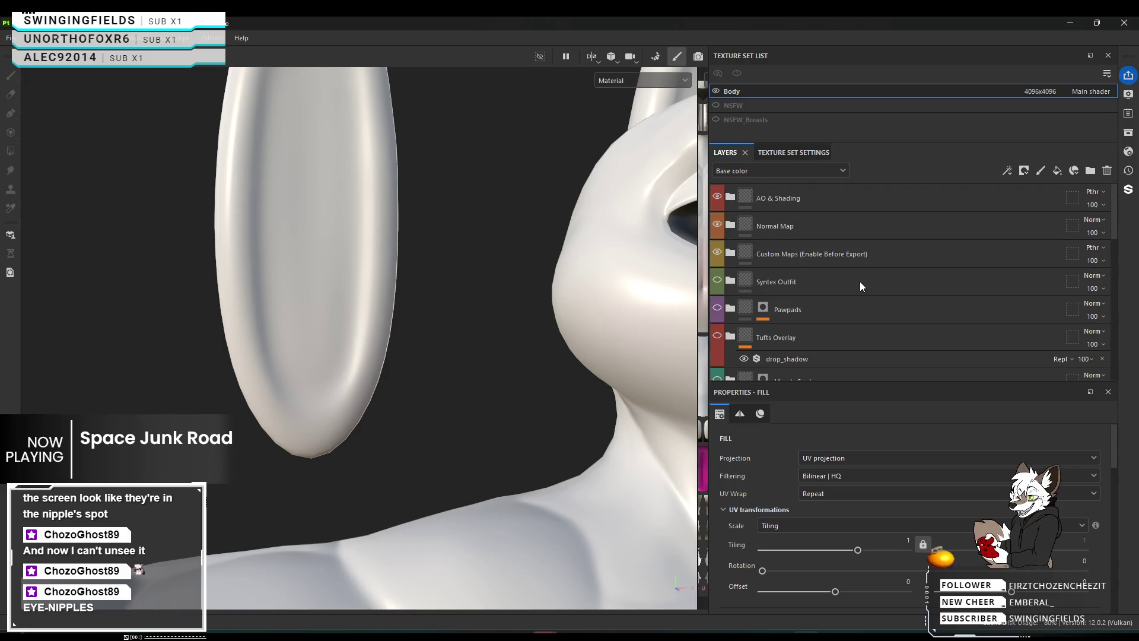
scroll(860, 280, down, 10)
scroll(861, 281, down, 5)
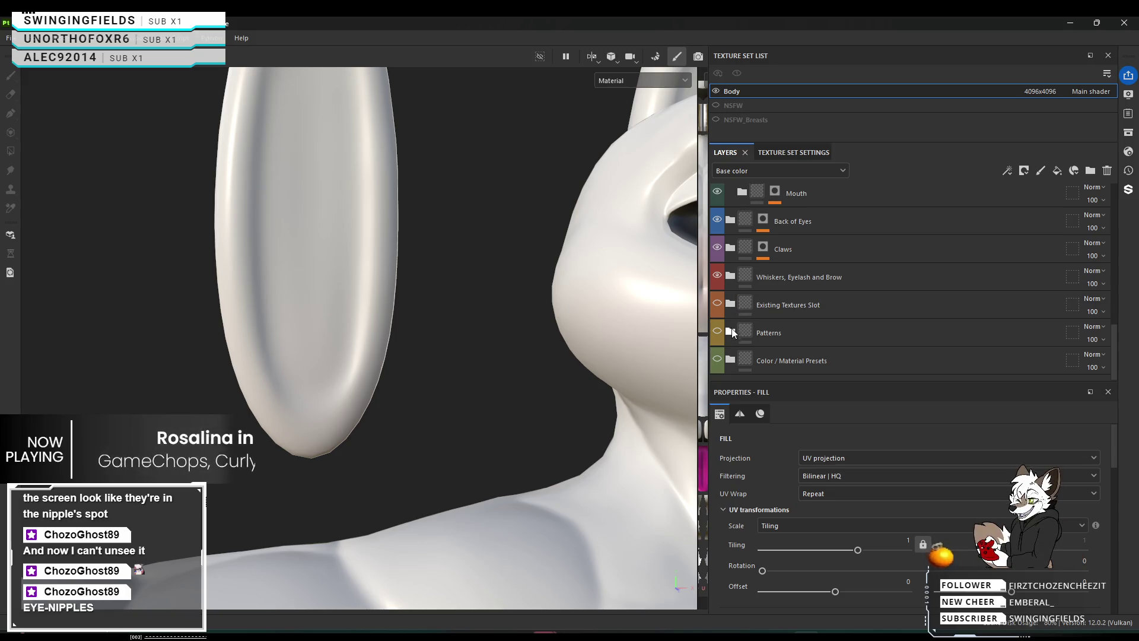
click(730, 359)
scroll(830, 318, down, 5)
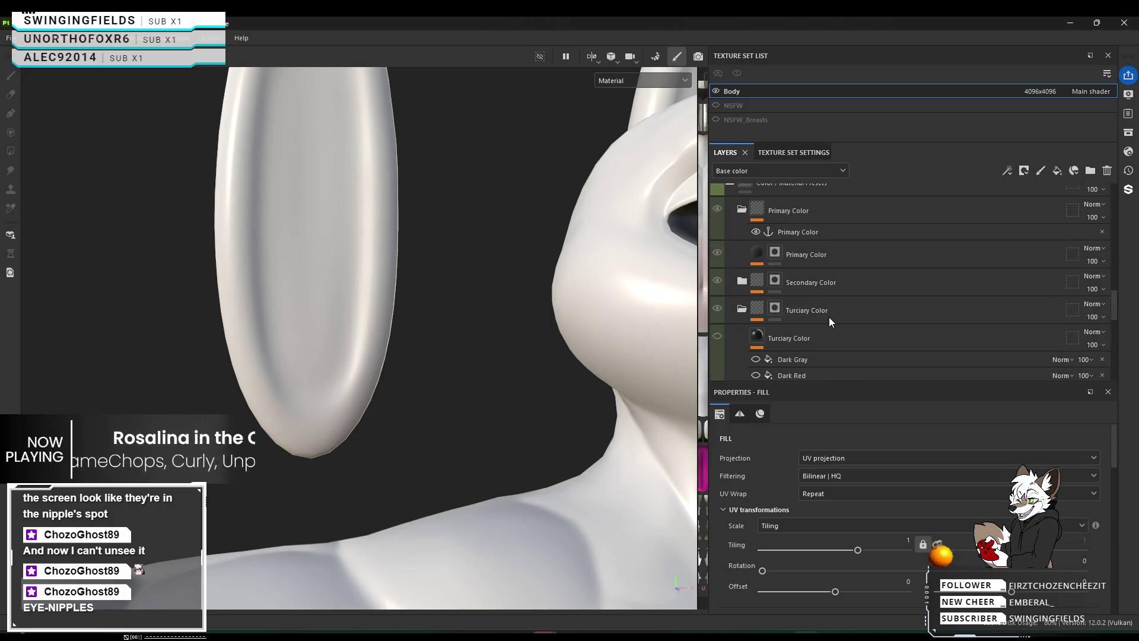
Scroll the Layers panel and select the Light Grey fill layer.
scroll(830, 319, down, 3)
scroll(829, 316, down, 8)
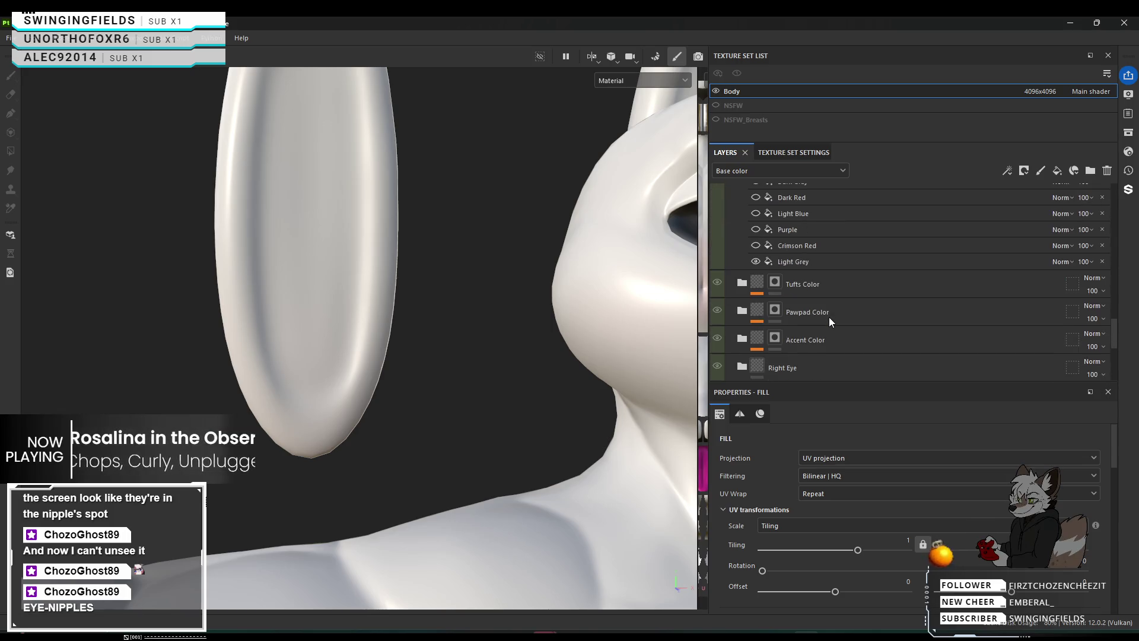
scroll(830, 318, down, 2)
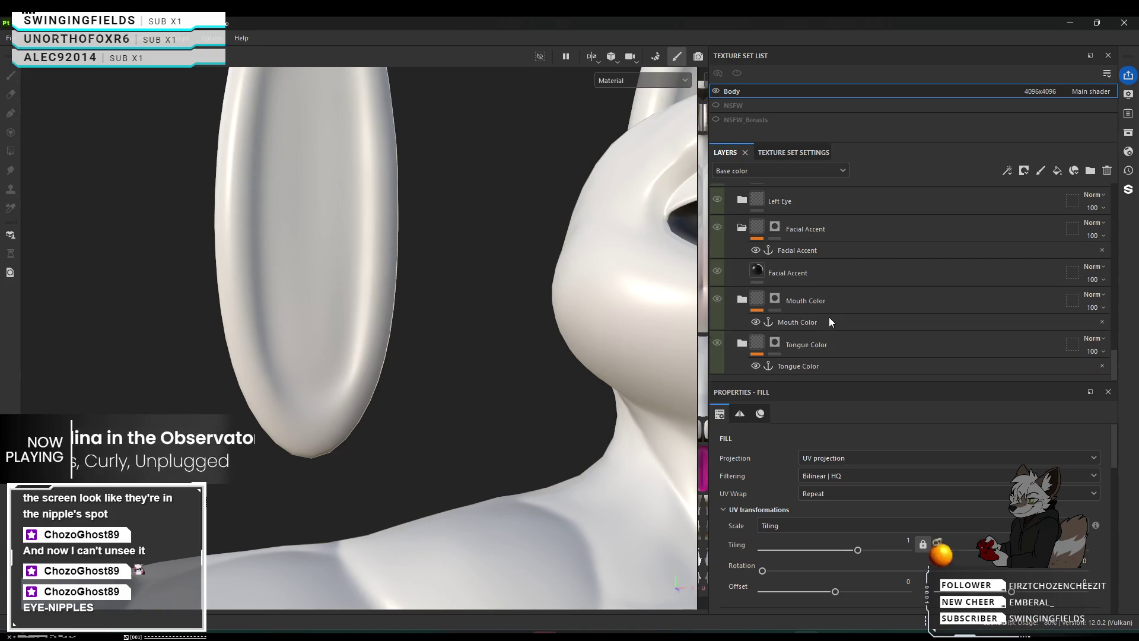
scroll(828, 317, up, 5)
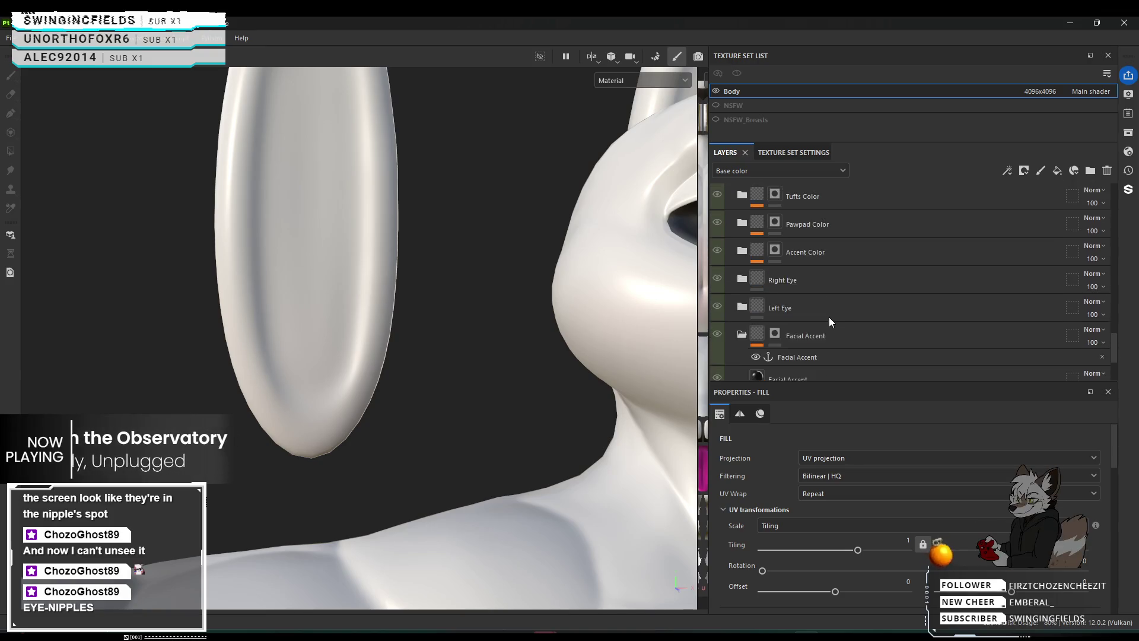
click(833, 310)
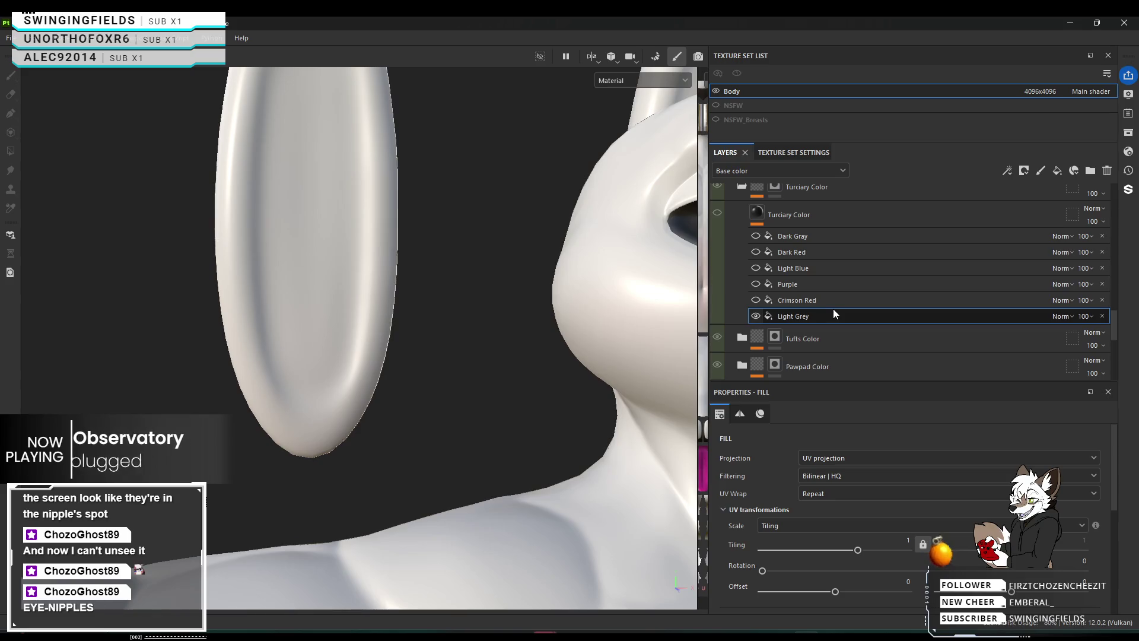
Select the Turciary Color layer and orbit to the ear and outstretched arm to paint.
scroll(774, 314, up, 2)
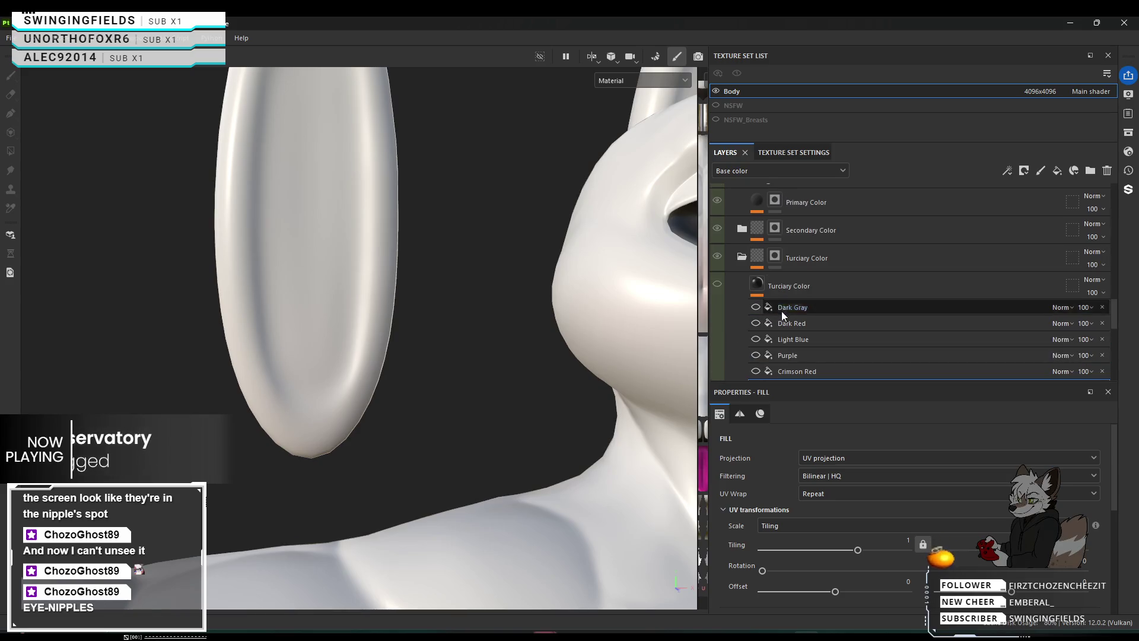
click(778, 261)
mouse_move(417, 320)
alt+mouse_down()
mouse_move(404, 344)
mouse_move(634, 346)
alt+mouse_up()
alt+drag(378, 385, 475, 362)
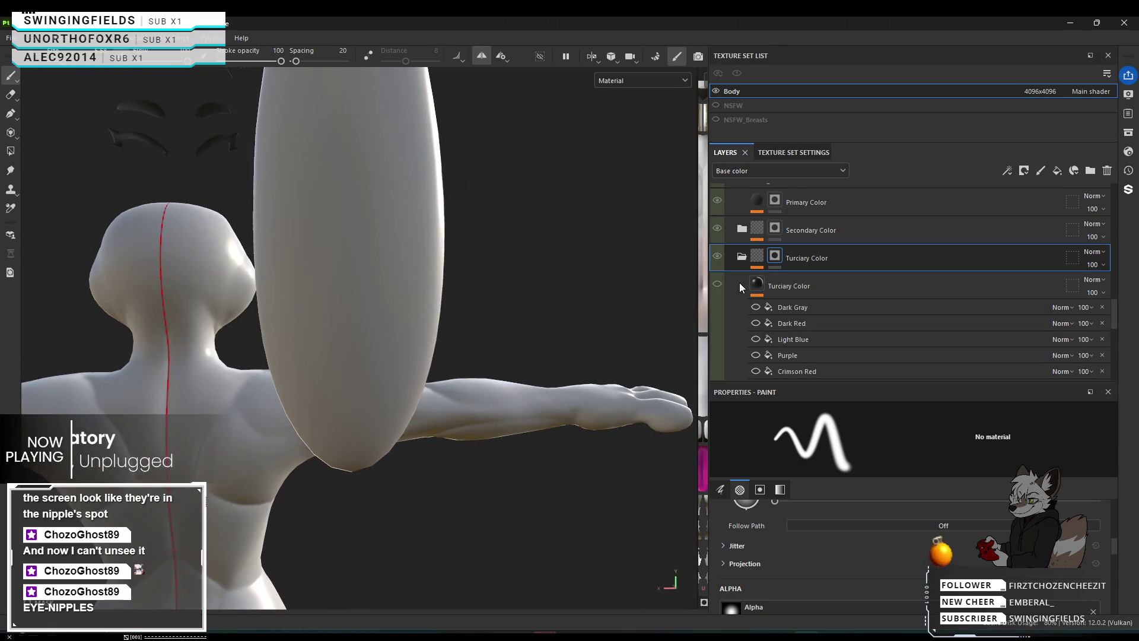
click(349, 381)
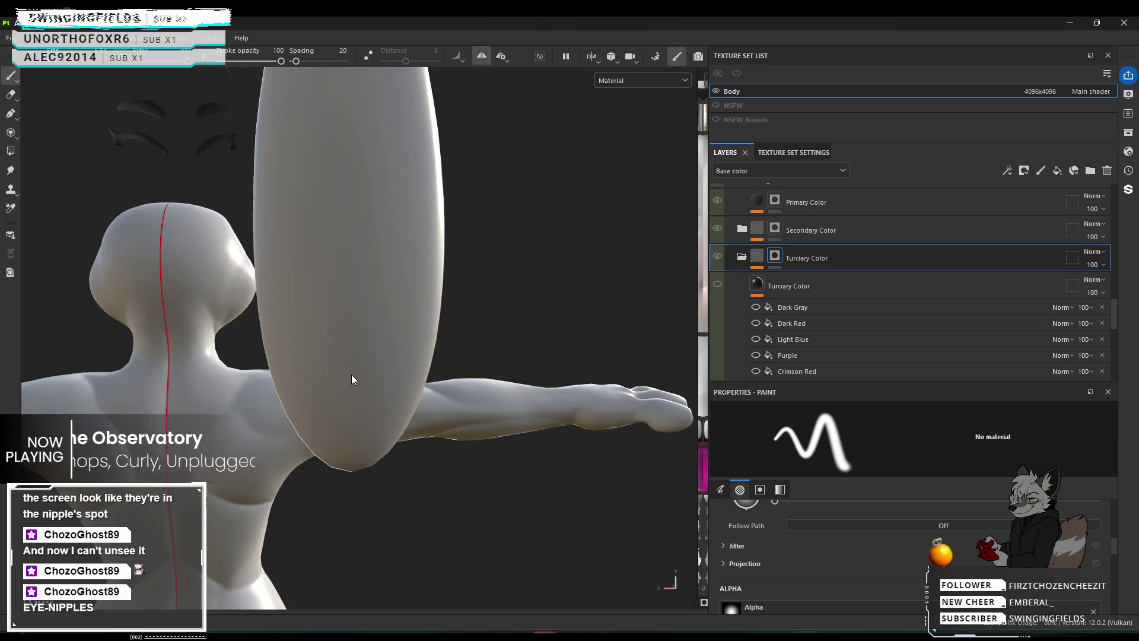
Select the Primary Color layer under its anchor point as the brush target.
scroll(765, 283, up, 3)
click(765, 283)
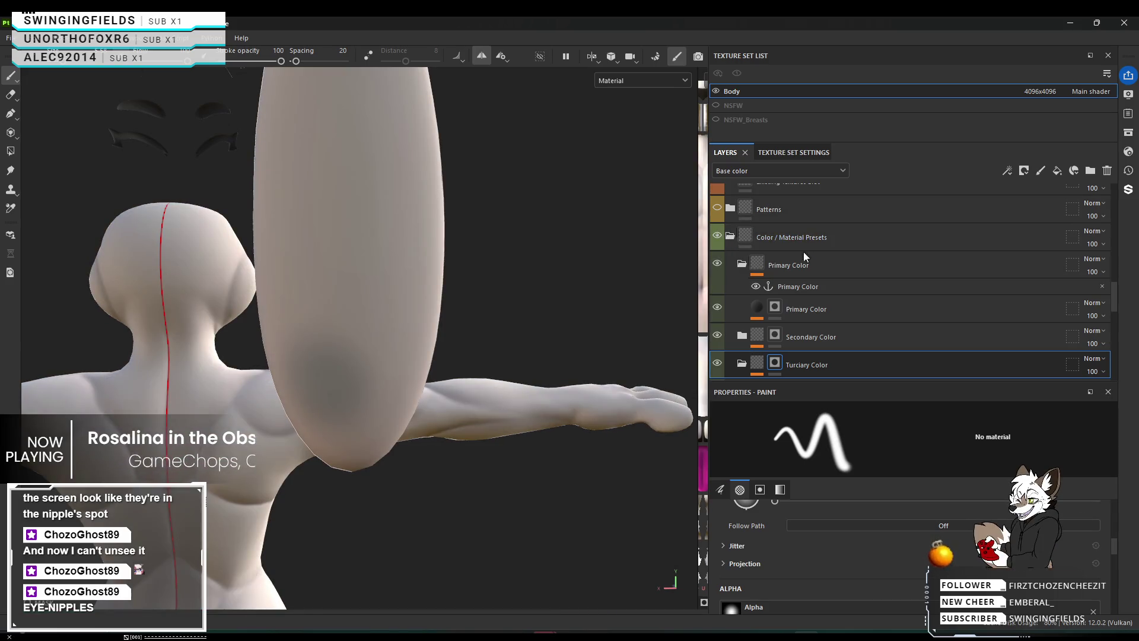
alt+drag(371, 360, 466, 313)
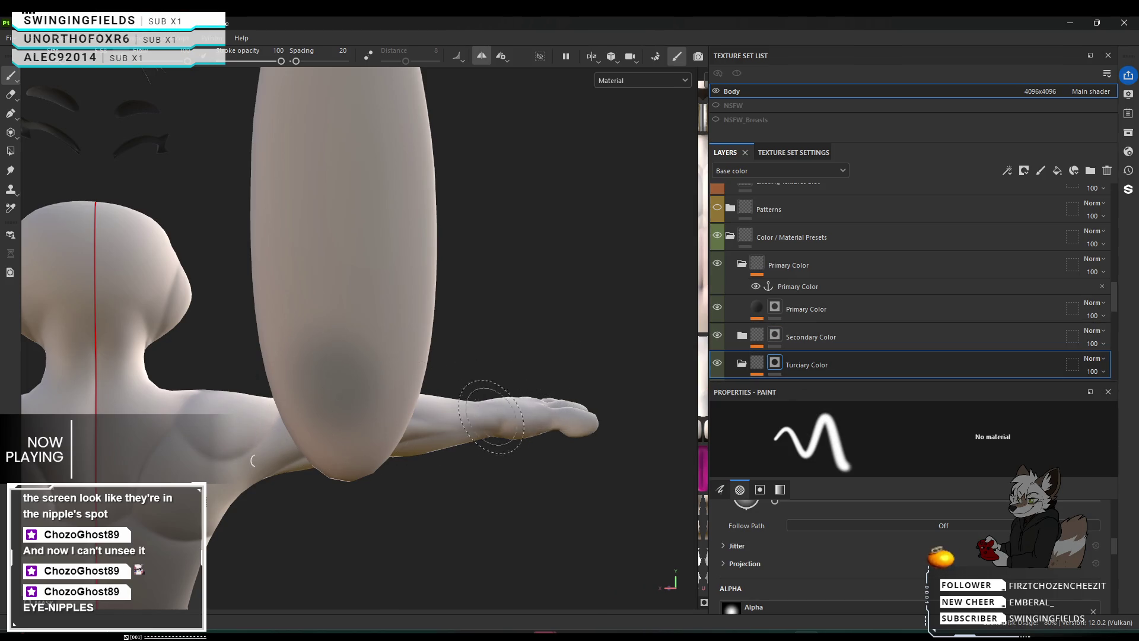
click(807, 308)
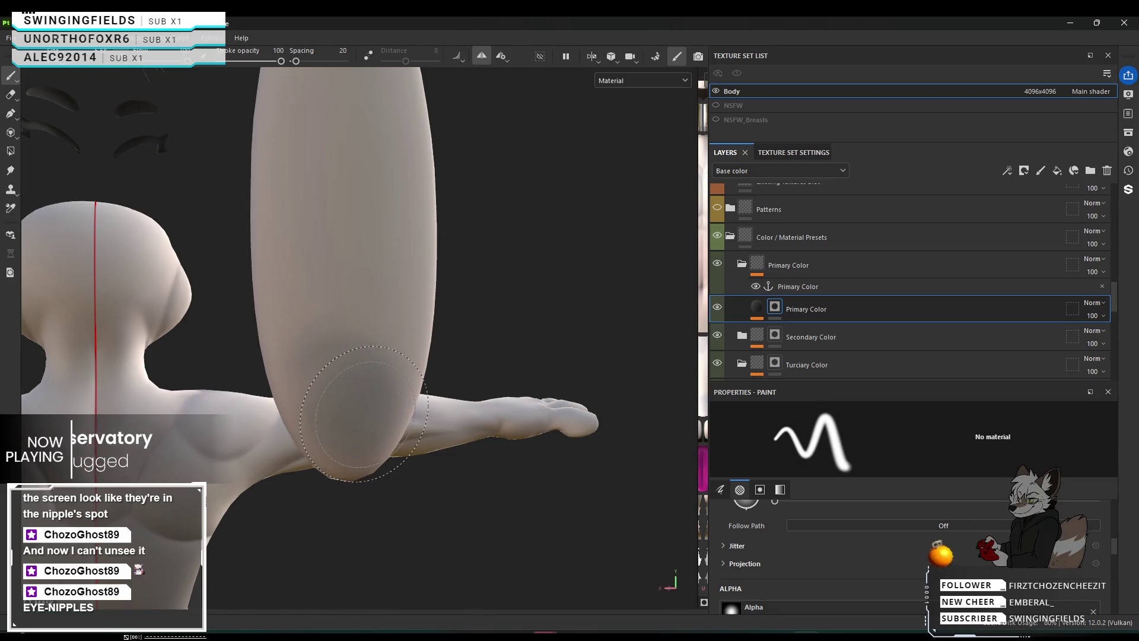
scroll(911, 323, down, 3)
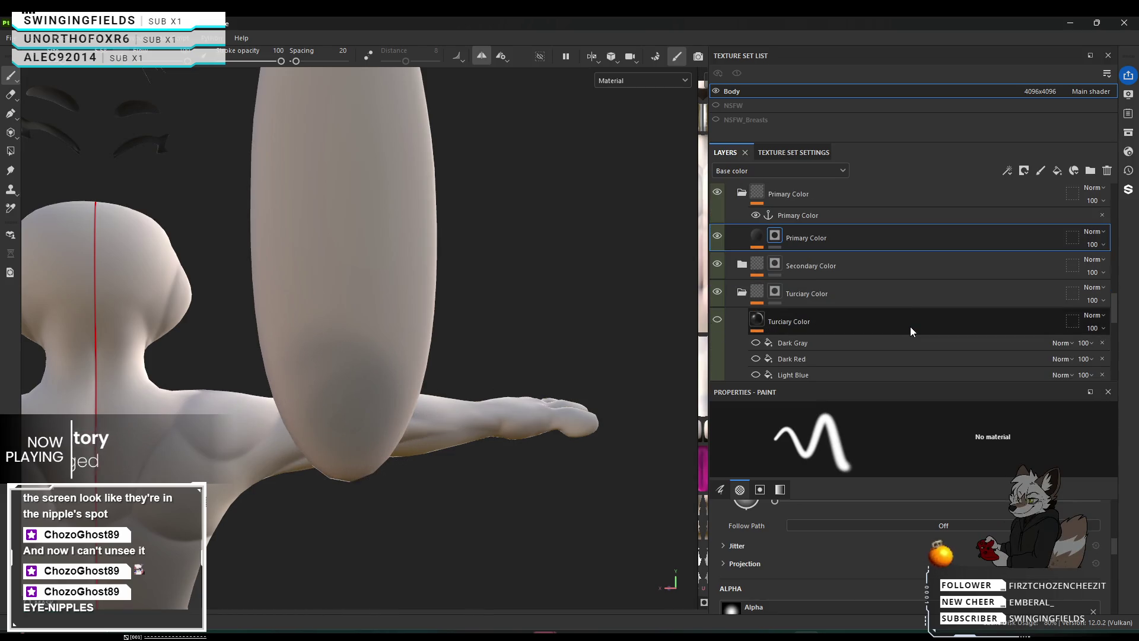
scroll(910, 327, up, 2)
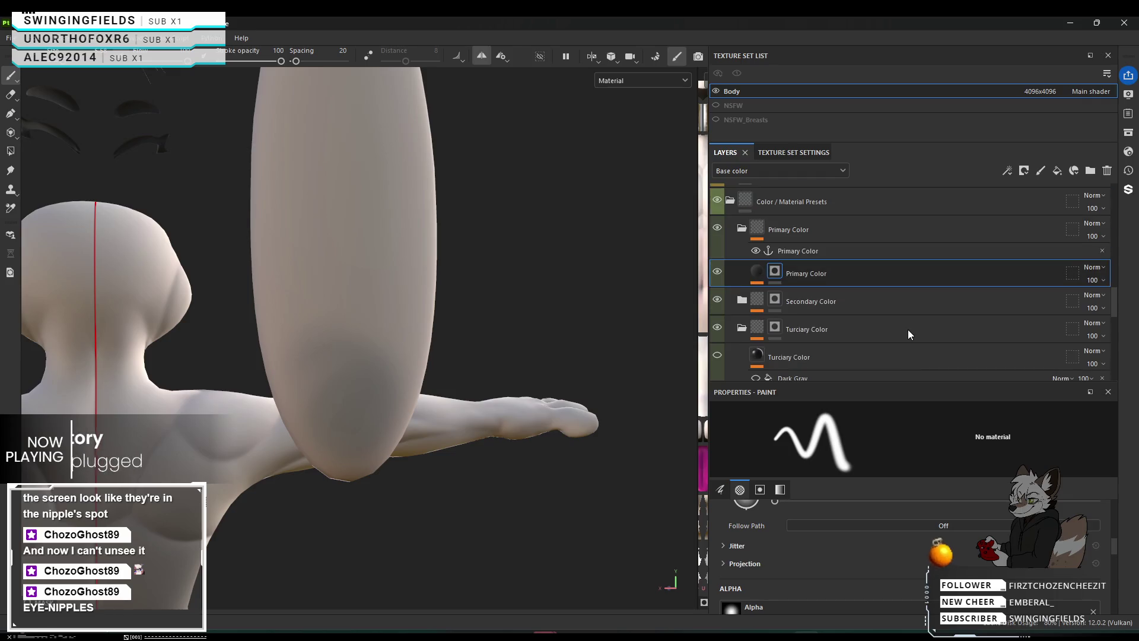
scroll(835, 317, up, 1)
click(832, 312)
scroll(831, 313, up, 1)
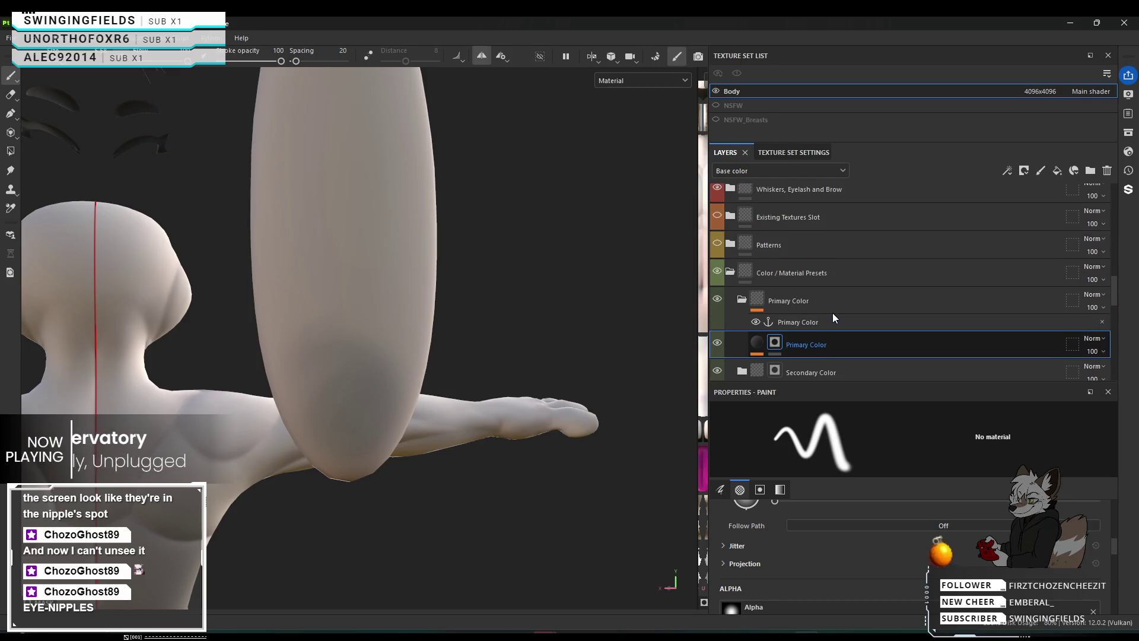
scroll(833, 314, down, 5)
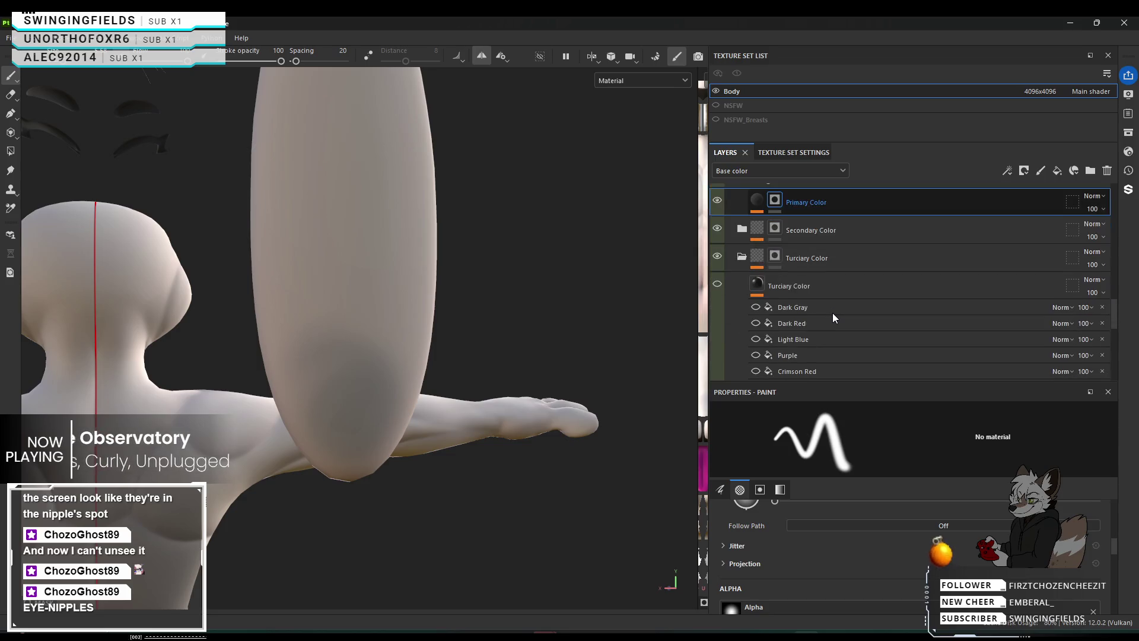
scroll(833, 317, down, 2)
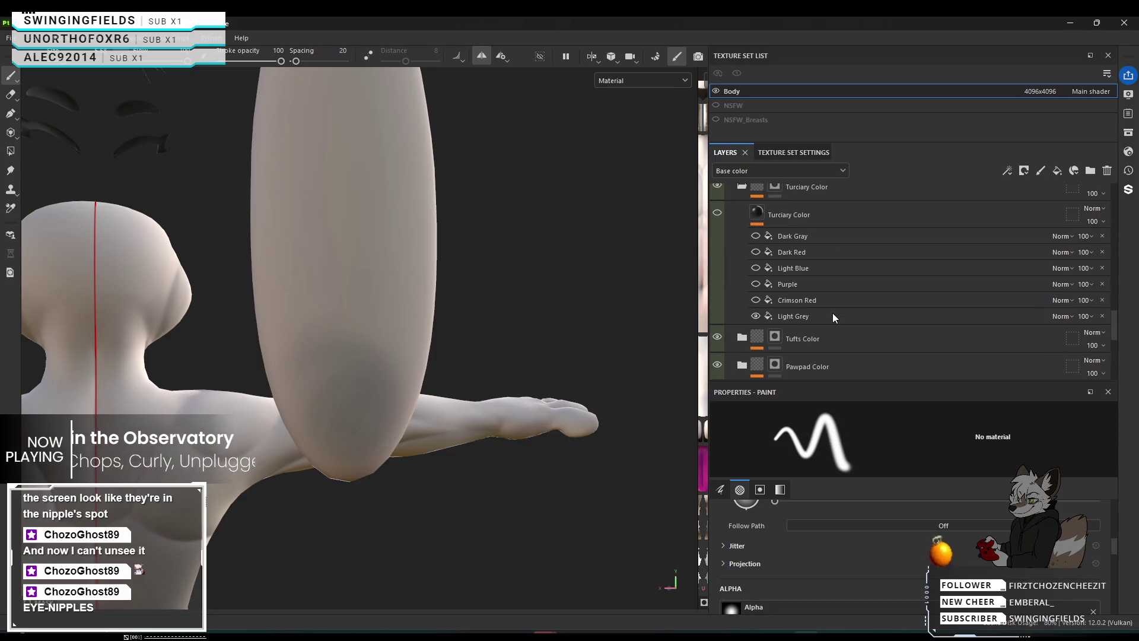
scroll(833, 317, up, 4)
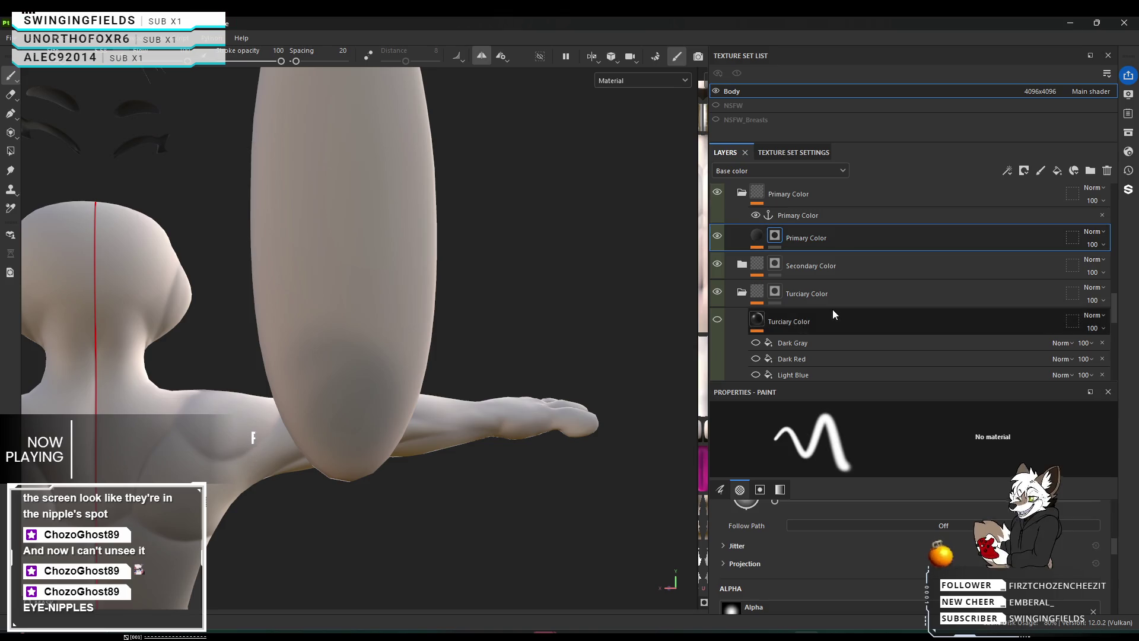
scroll(810, 288, up, 2)
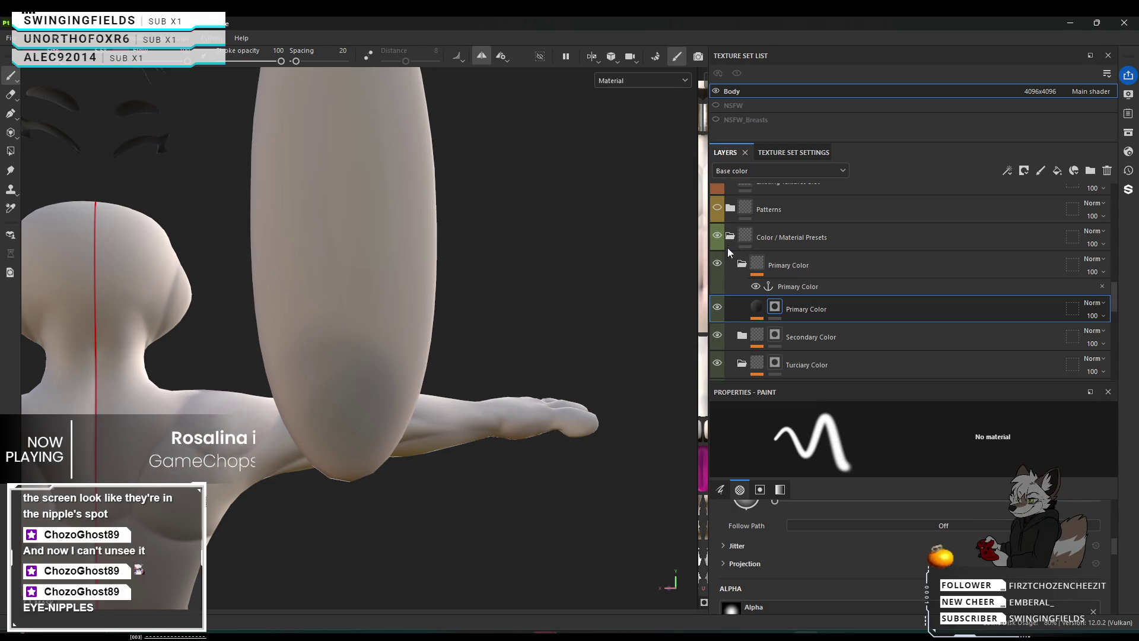
click(720, 264)
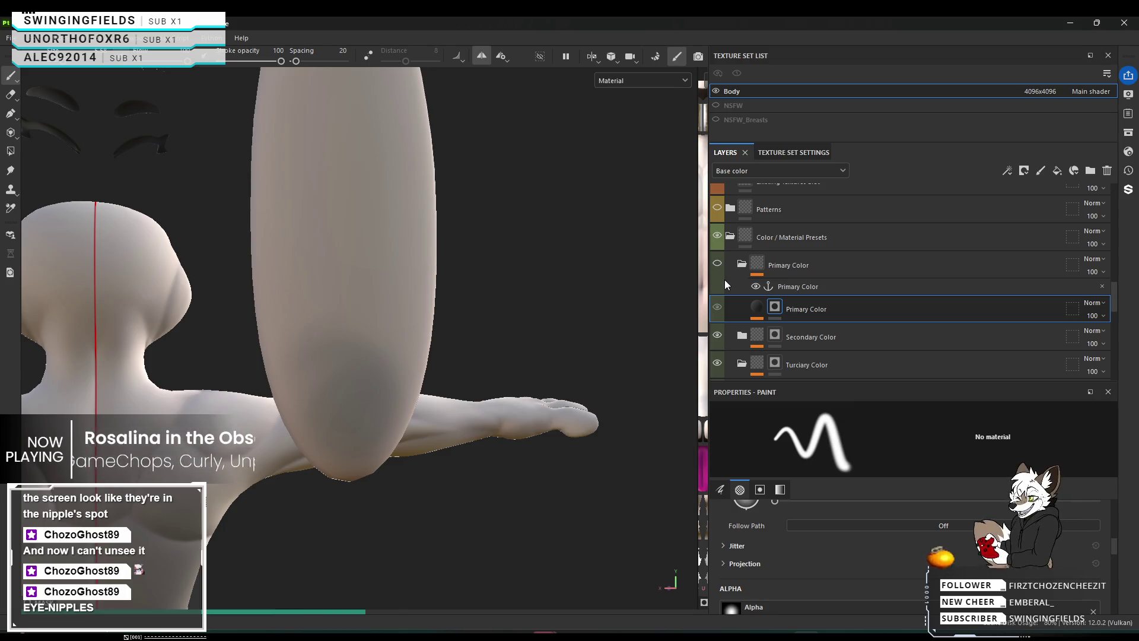
mouse_move(442, 475)
alt+mouse_down()
mouse_move(452, 437)
mouse_move(475, 420)
mouse_move(487, 85)
alt+mouse_up()
click(717, 264)
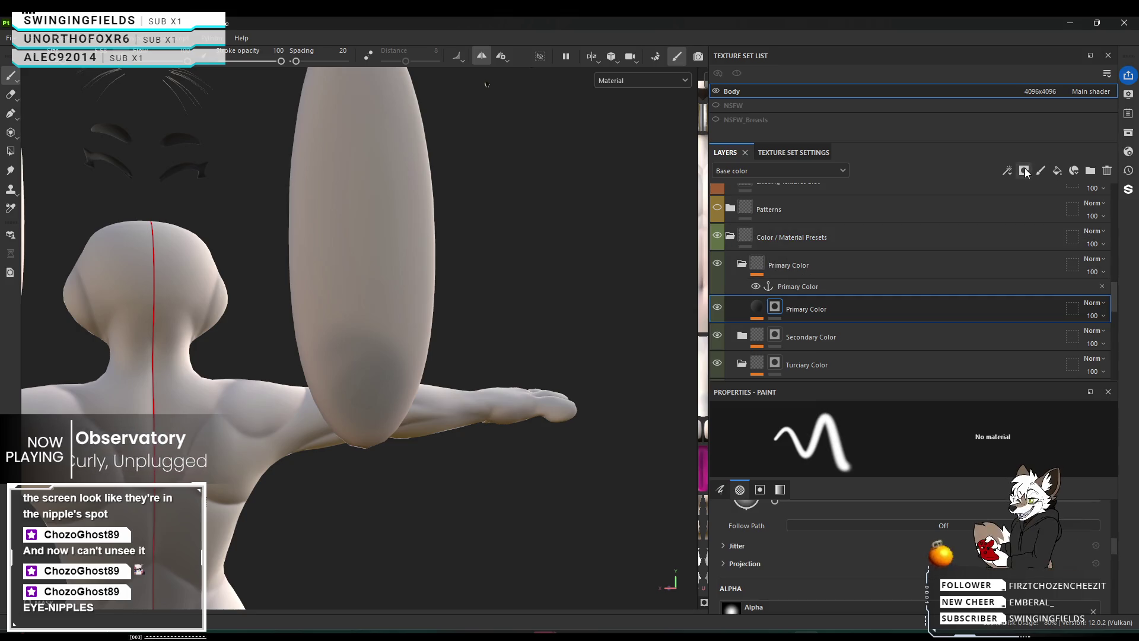
click(1059, 171)
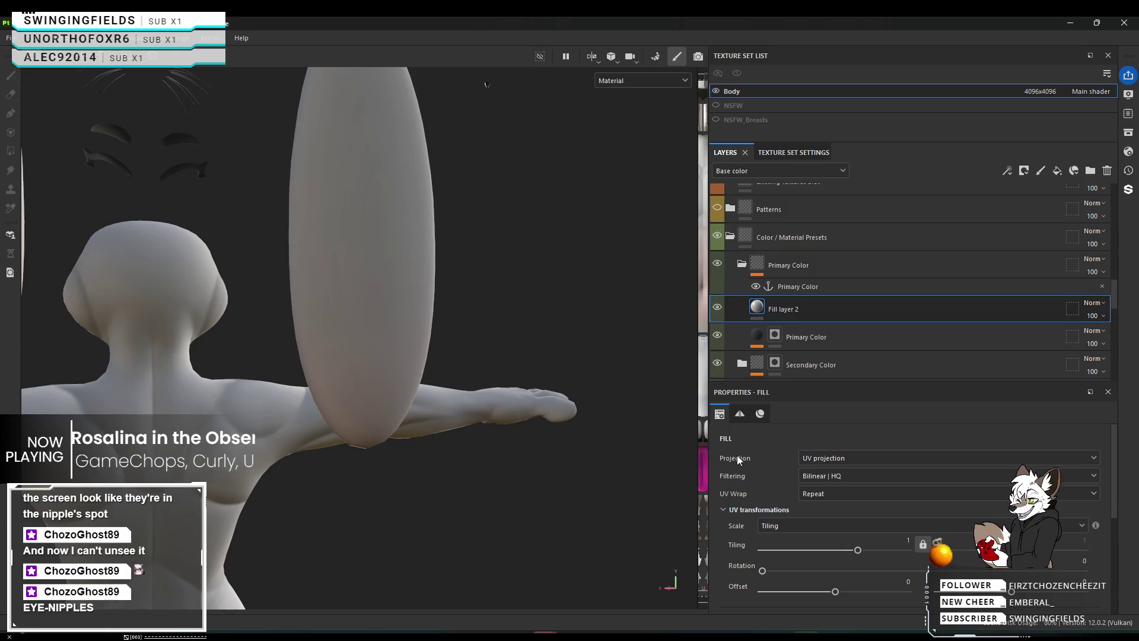
Hide and re-show Fill layer 2 to compare the model, viewing it from the back.
click(718, 310)
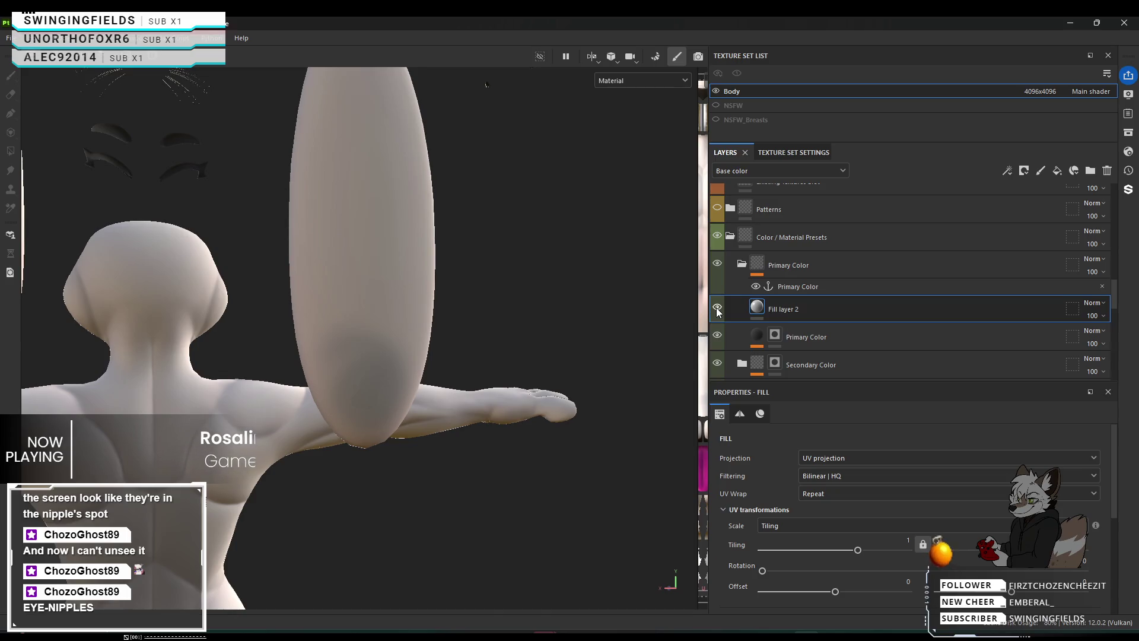
click(717, 310)
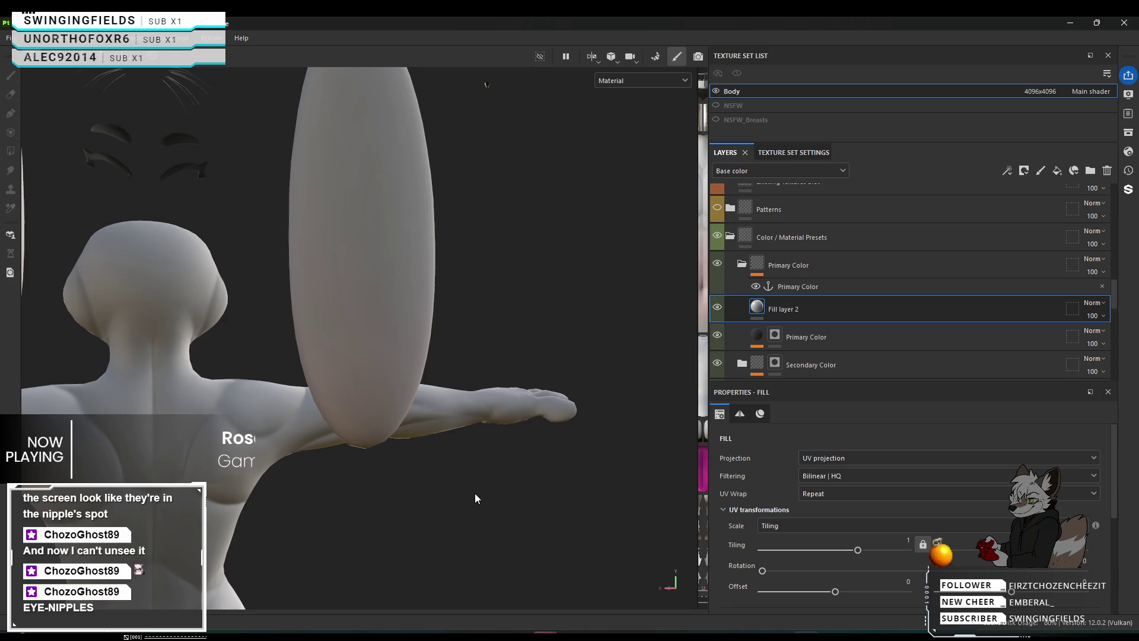
mouse_move(449, 504)
alt+mouse_down()
mouse_move(527, 491)
mouse_move(394, 514)
mouse_move(377, 417)
alt+mouse_up()
scroll(754, 479, down, 5)
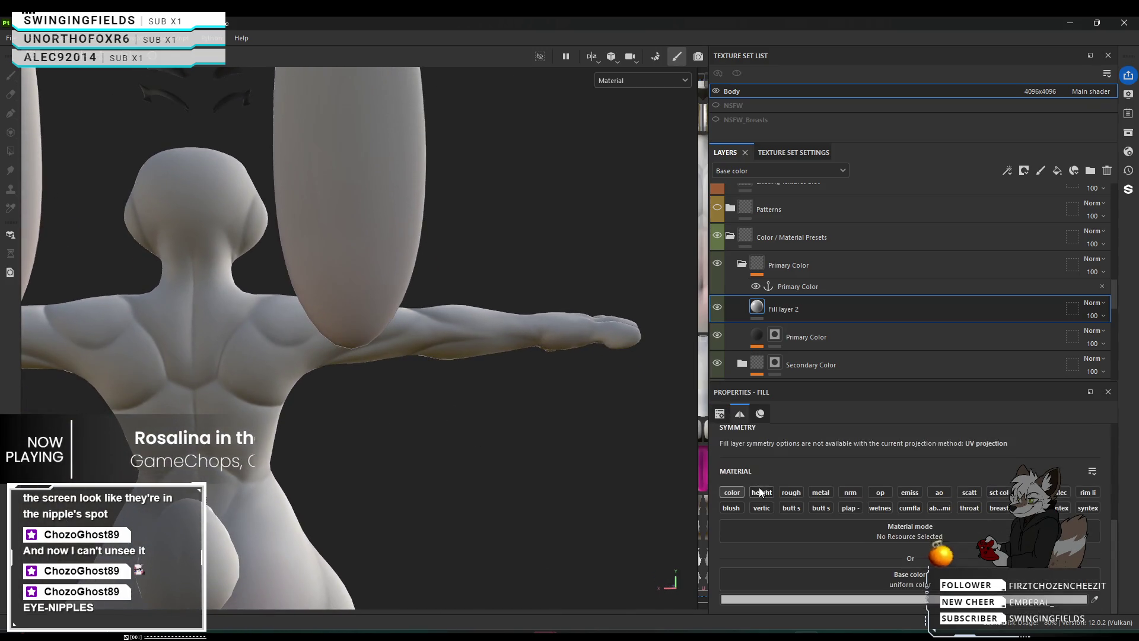
Set Fill layer 2's base colour to black (000000) and view the whole body.
click(869, 600)
drag(885, 550, 880, 569)
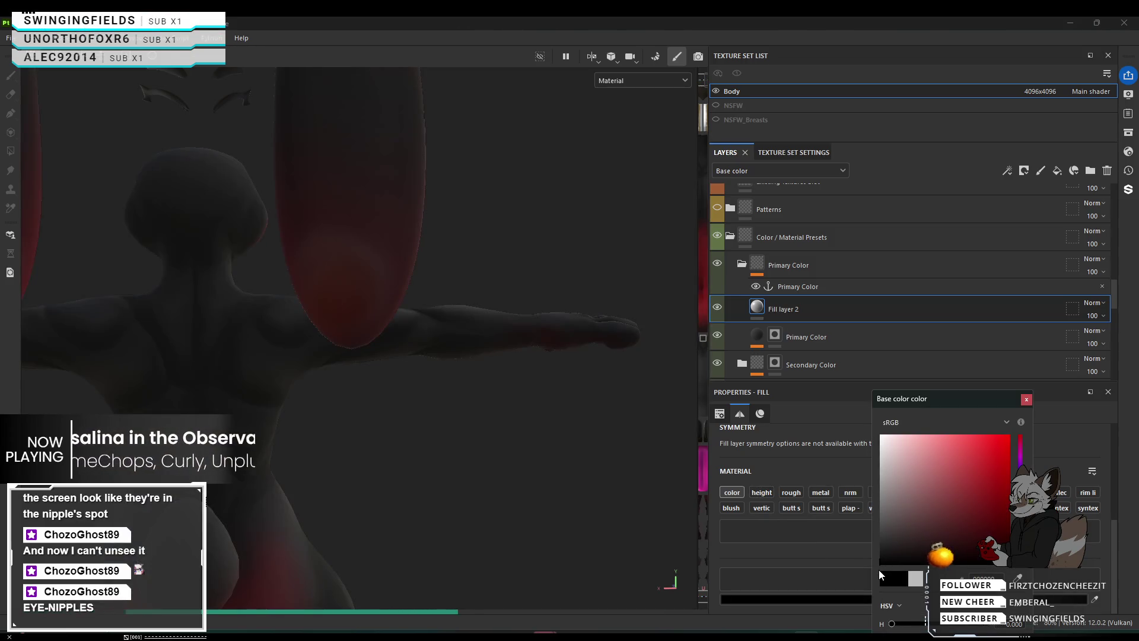
mouse_move(419, 516)
alt+mouse_down()
mouse_move(425, 406)
mouse_move(422, 419)
alt+mouse_up()
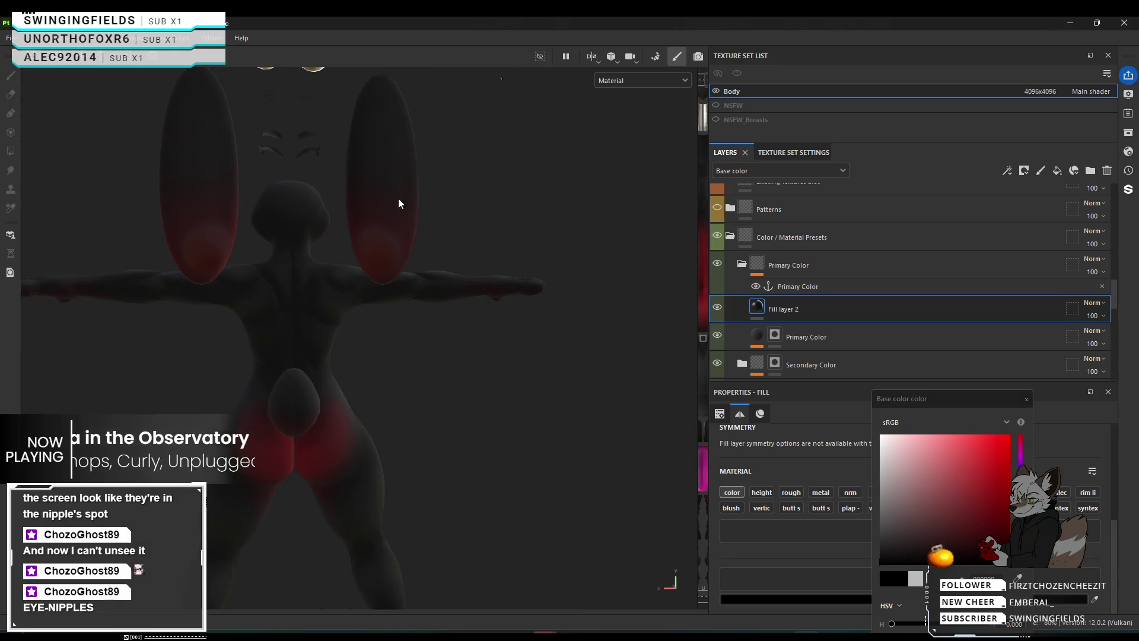
scroll(397, 204, up, 2)
scroll(507, 367, down, 5)
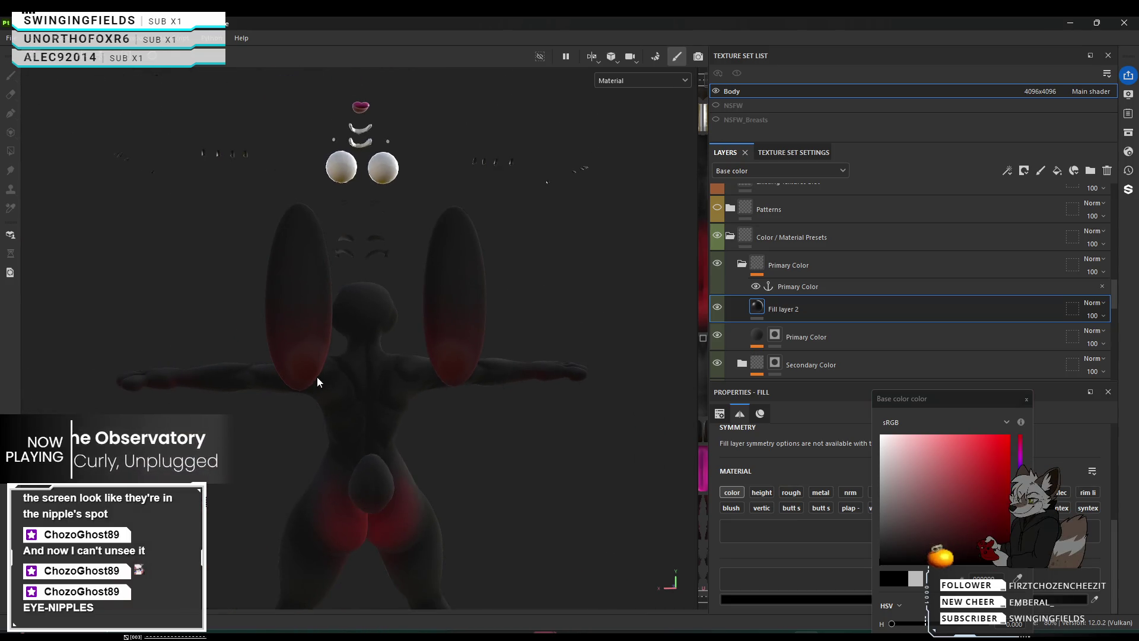
scroll(480, 355, up, 2)
scroll(504, 361, up, 2)
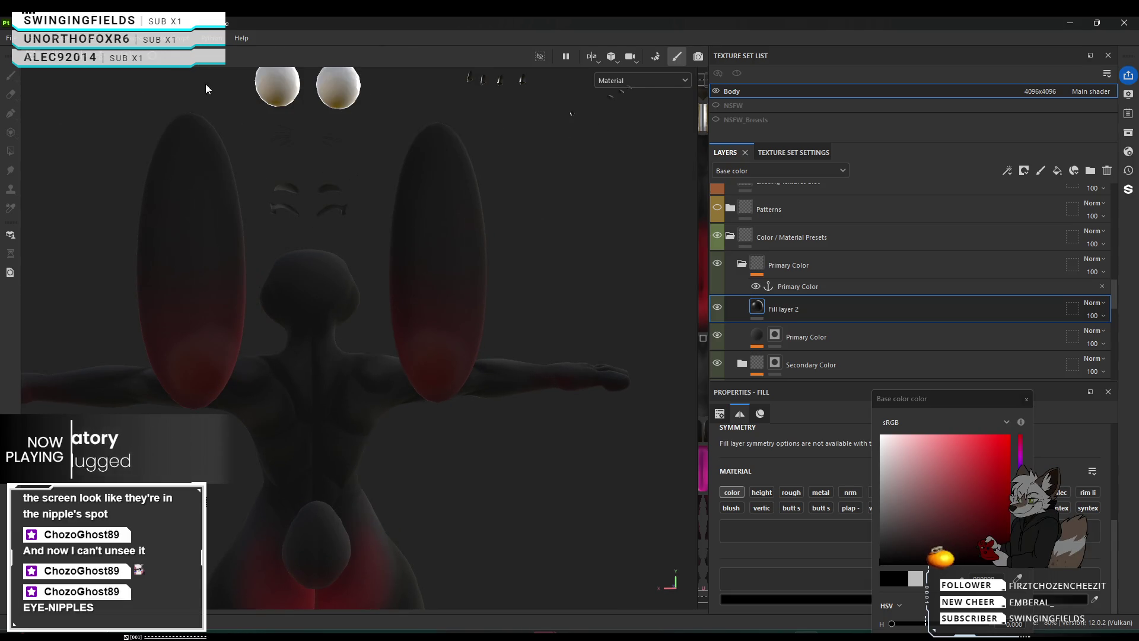
scroll(546, 265, down, 4)
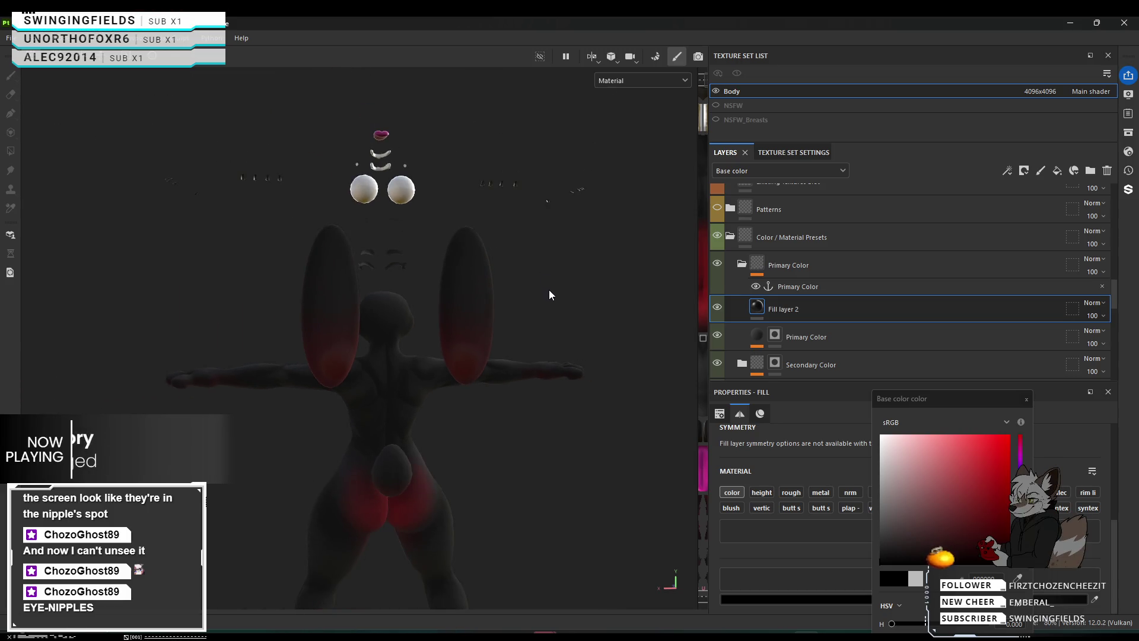
scroll(548, 288, up, 4)
scroll(551, 309, up, 3)
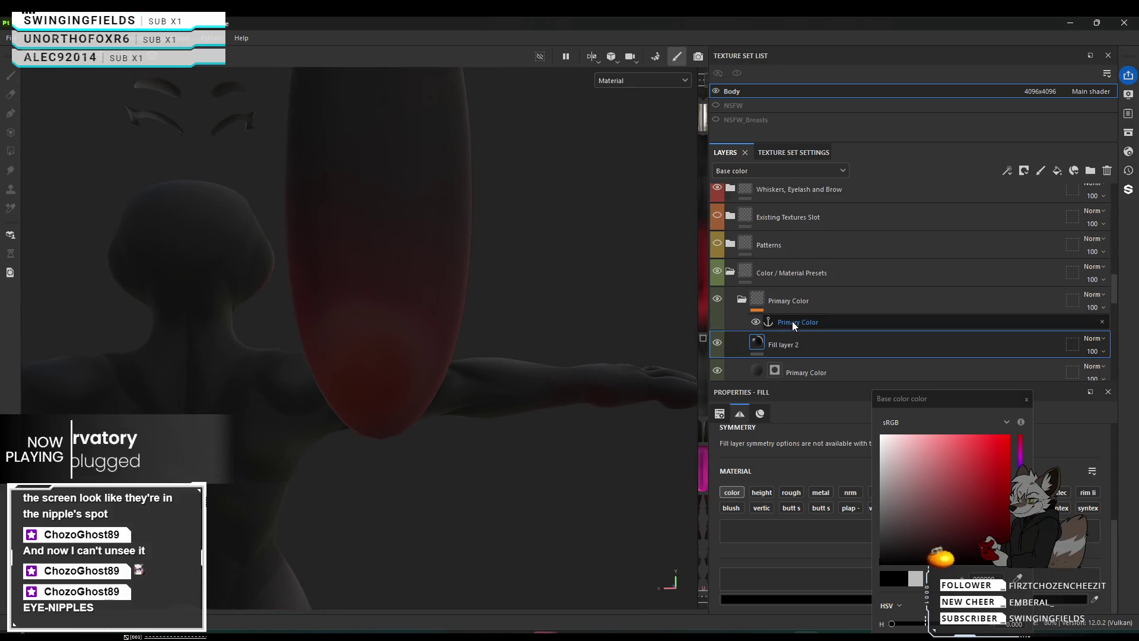
scroll(793, 323, down, 1)
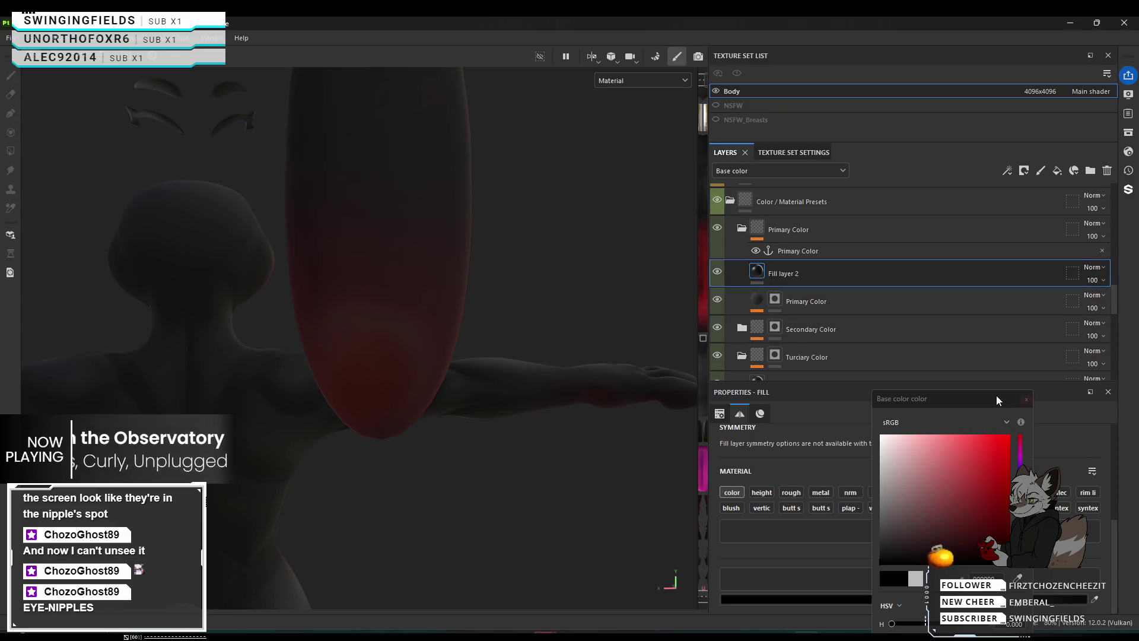
Close the colour picker and hide the Primary Color layer to compare the ear.
mouse_move(989, 395)
mouse_down()
mouse_move(953, 308)
mouse_move(955, 275)
mouse_up()
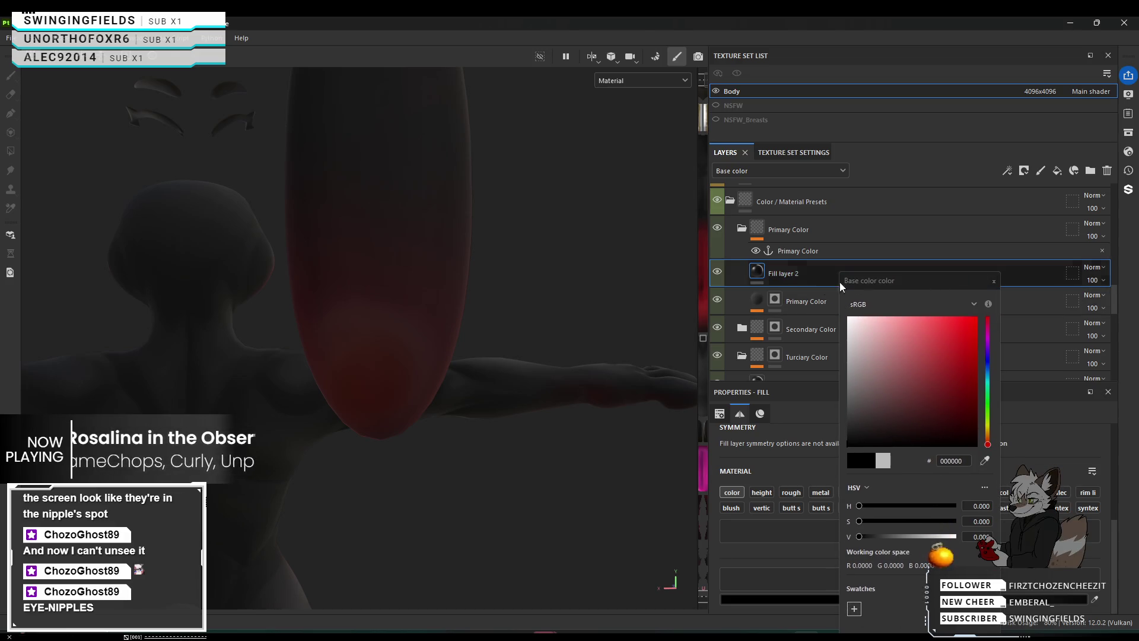
click(995, 281)
mouse_move(468, 359)
alt+mouse_down()
mouse_move(600, 356)
mouse_move(489, 356)
alt+mouse_up()
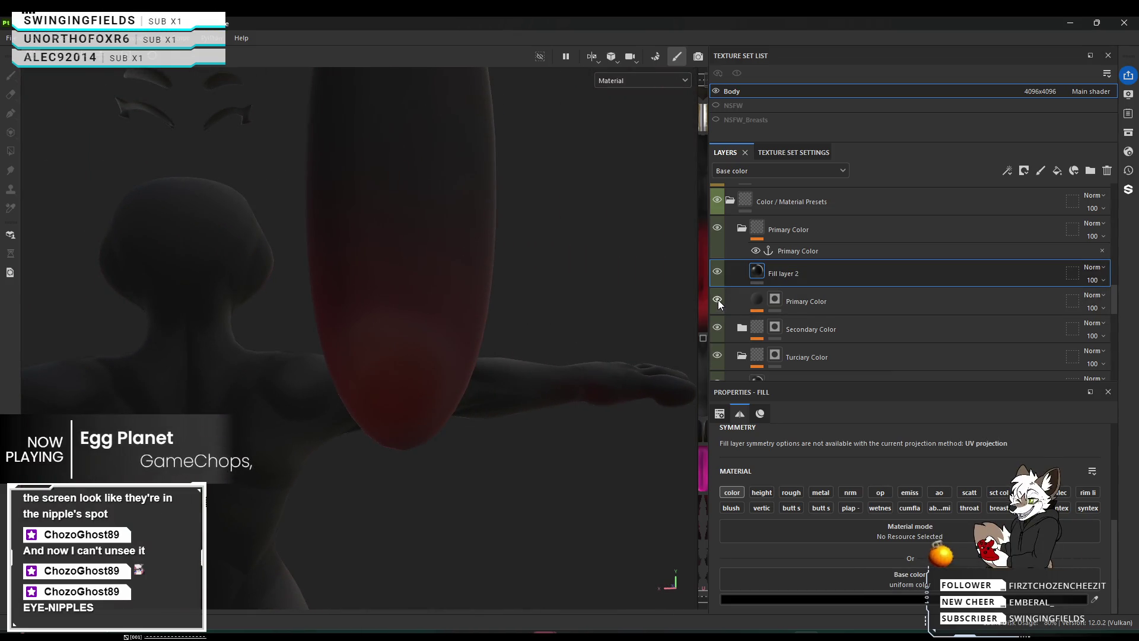
click(718, 300)
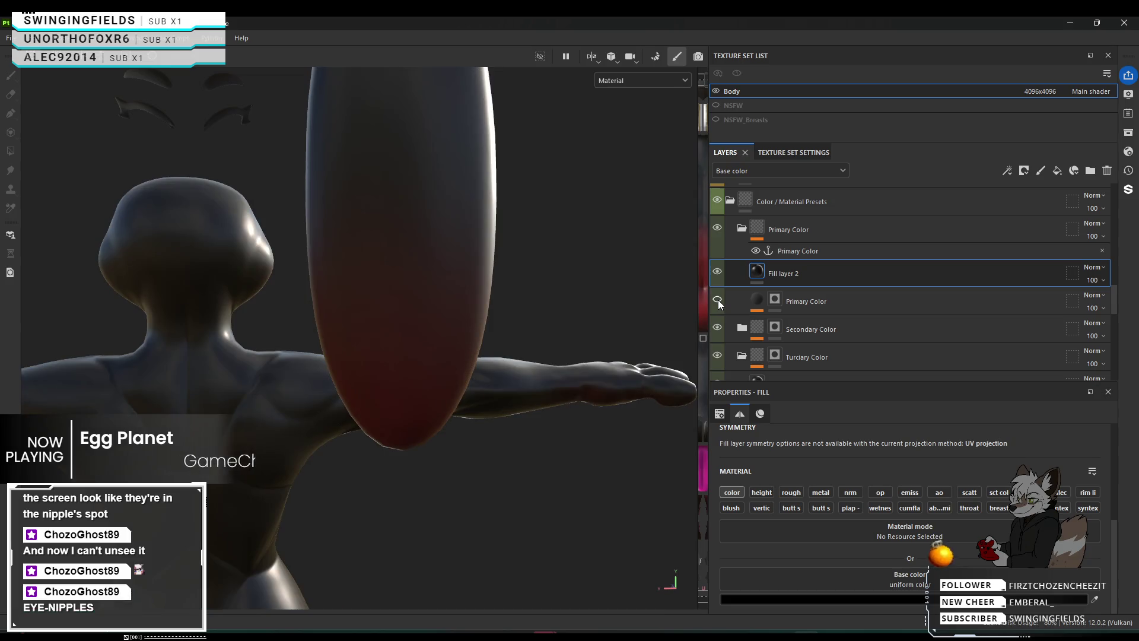
Remove the Primary Color layer's mask via its thumbnail menu, then select Fill layer 2.
click(780, 301)
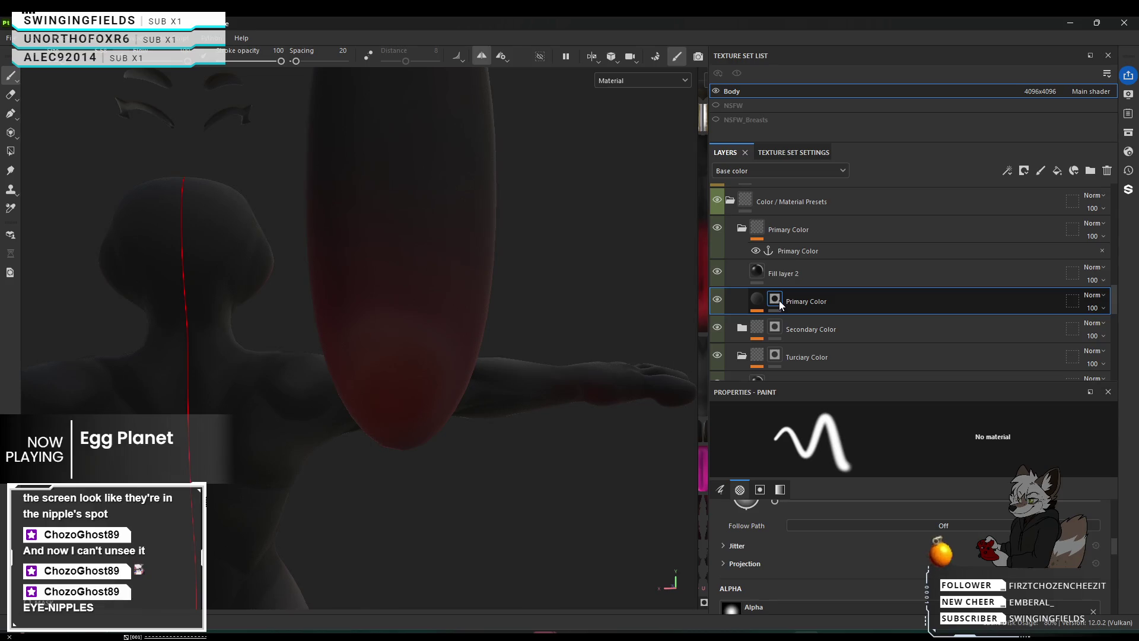
key(Delete)
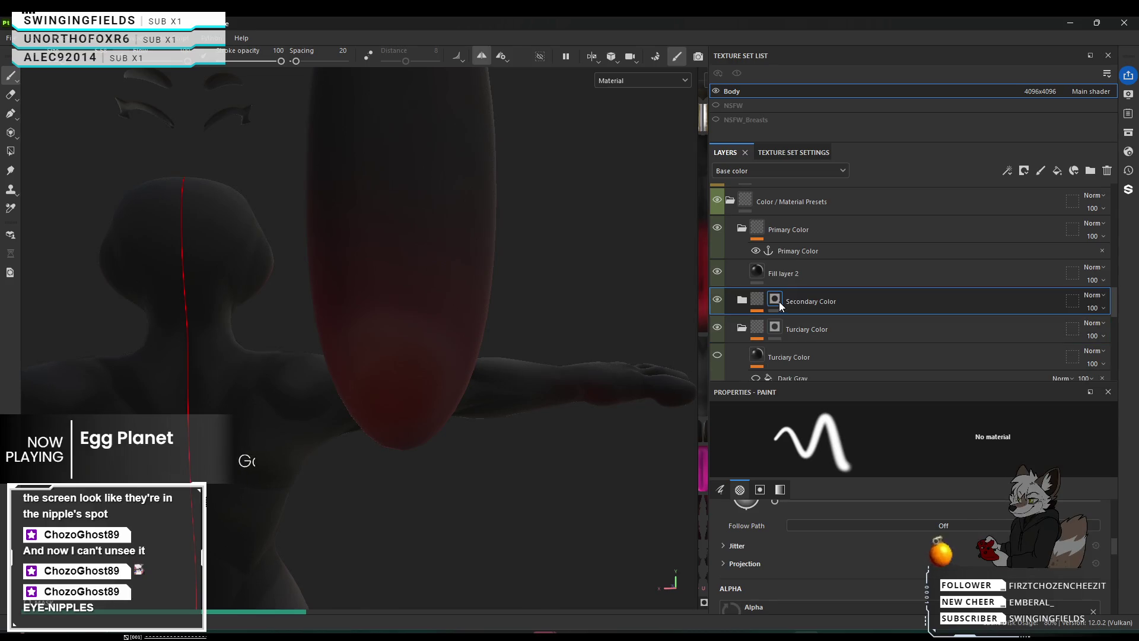
key(ctrl+z)
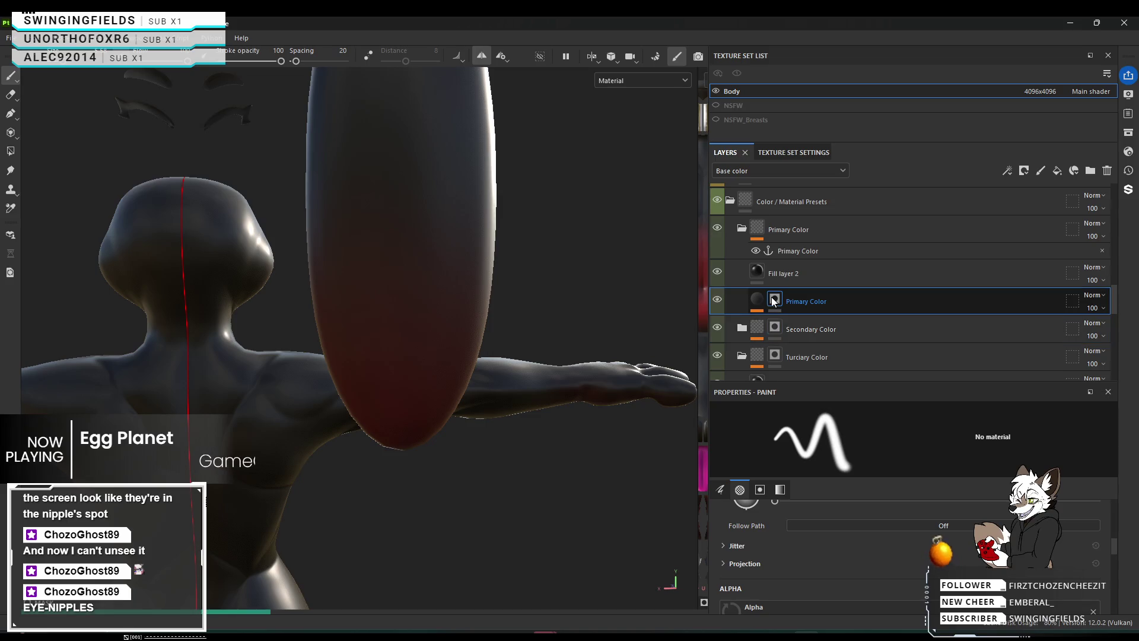
right_click(775, 298)
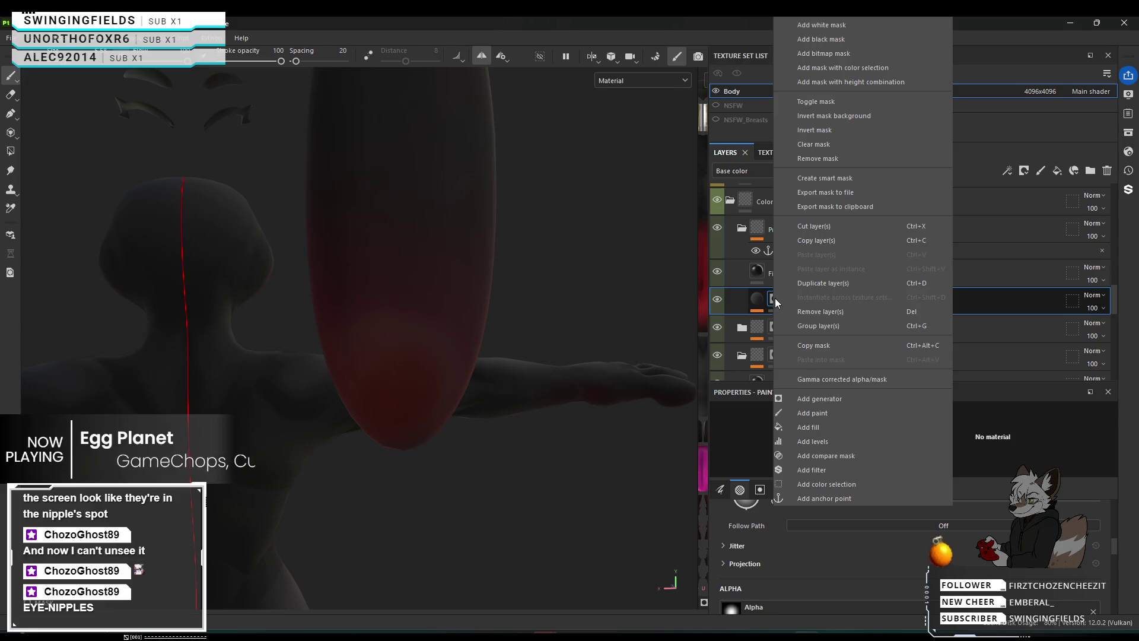
click(815, 159)
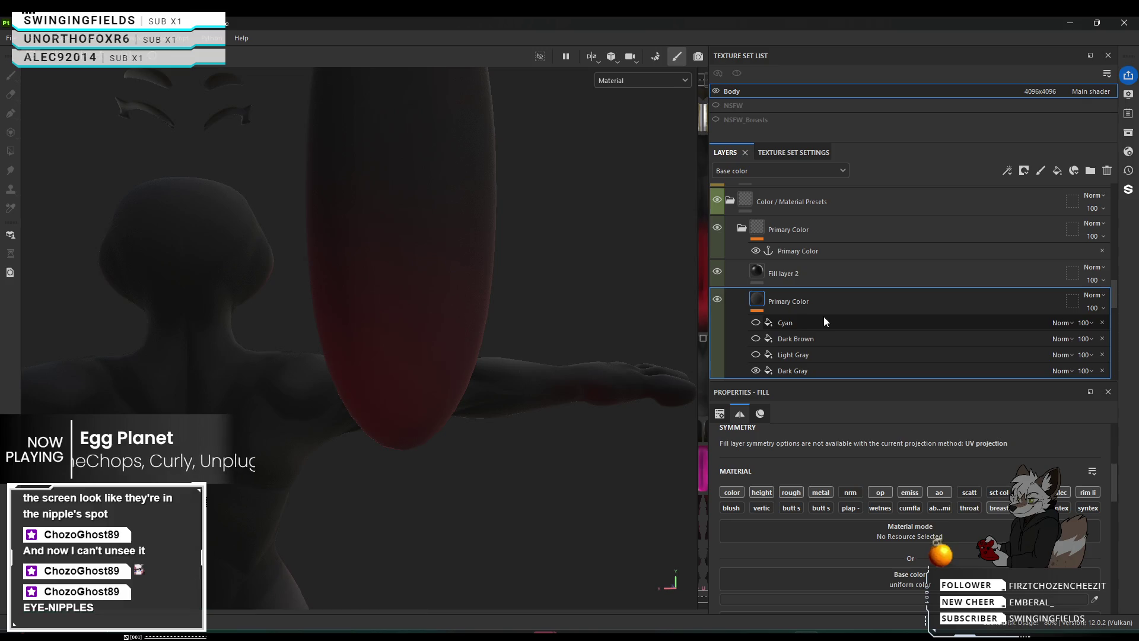
mouse_move(604, 283)
alt+mouse_down()
mouse_move(582, 313)
mouse_move(571, 393)
mouse_move(579, 379)
mouse_move(445, 504)
mouse_move(477, 447)
alt+mouse_up()
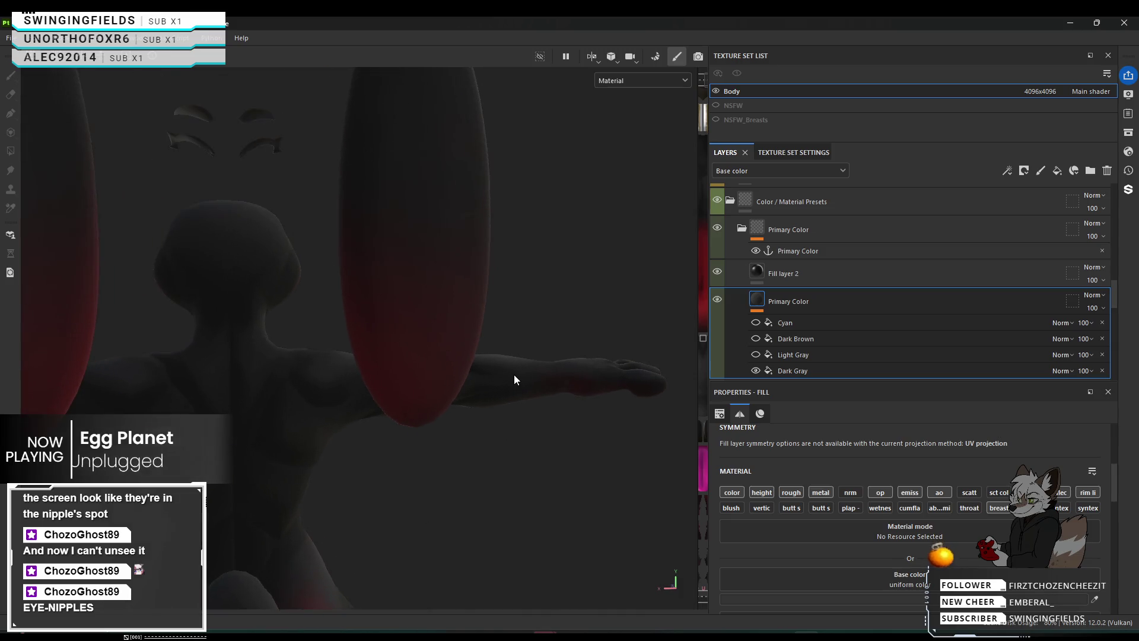
mouse_move(514, 375)
alt+mouse_down()
mouse_move(583, 394)
mouse_move(510, 381)
alt+mouse_up()
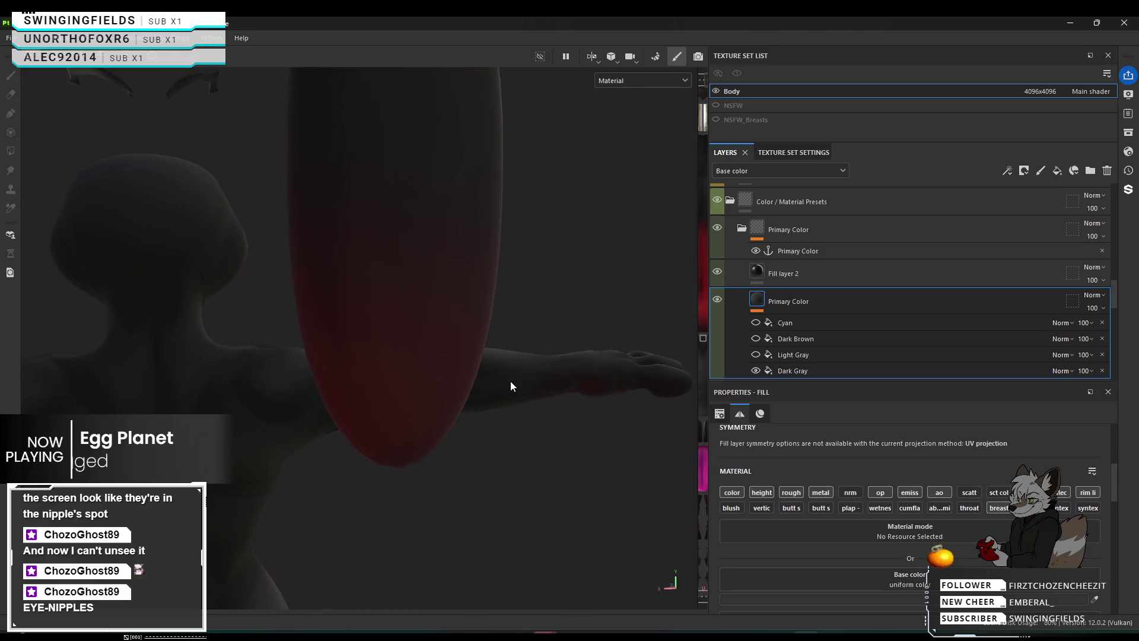
click(845, 280)
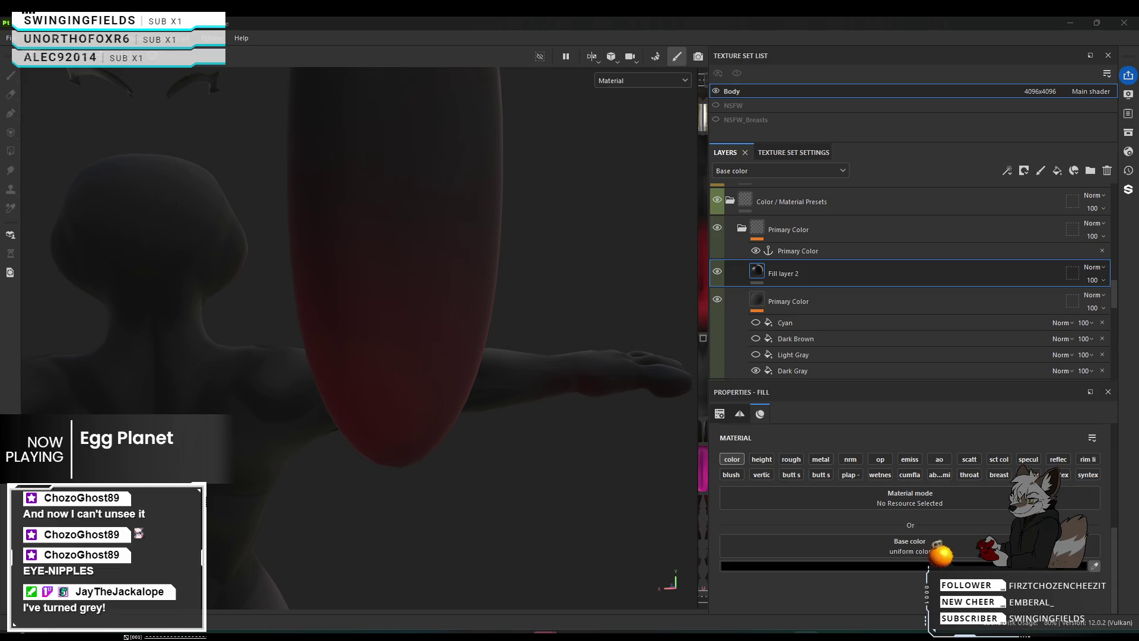
Change Fill layer 2's base colour to dark red.
click(934, 565)
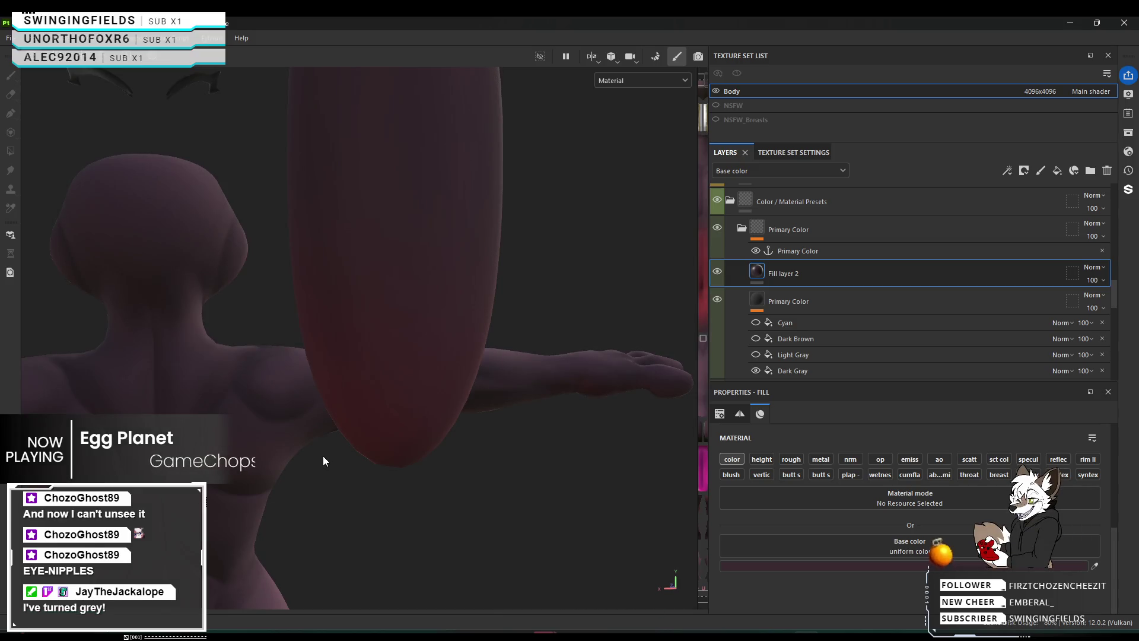
mouse_move(323, 456)
alt+mouse_down()
mouse_move(309, 457)
mouse_move(392, 413)
alt+mouse_up()
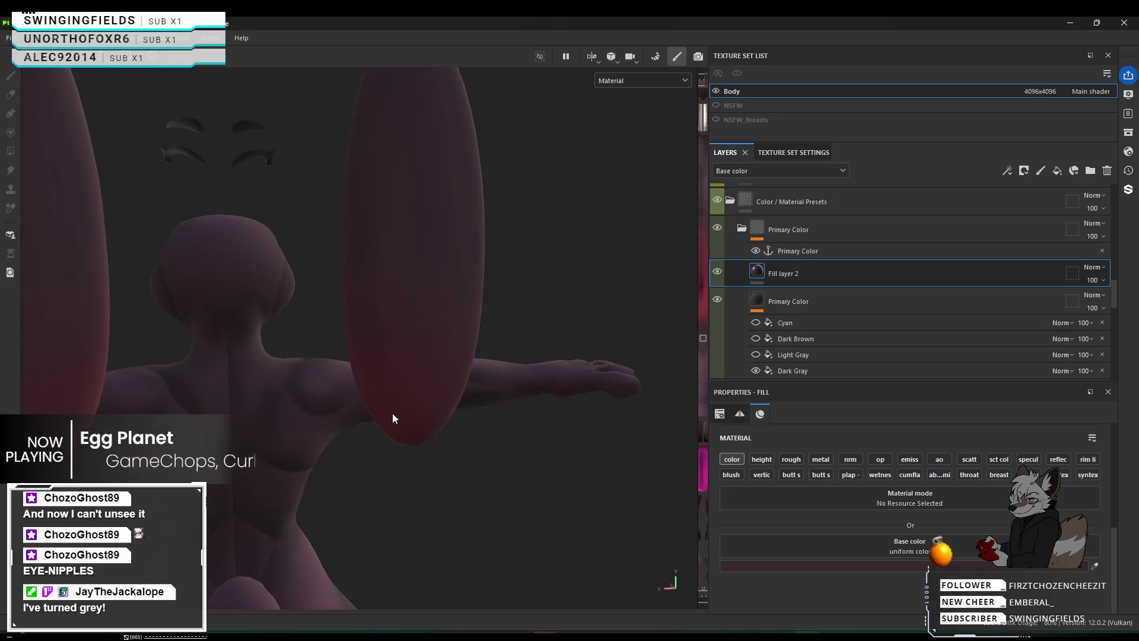
click(856, 270)
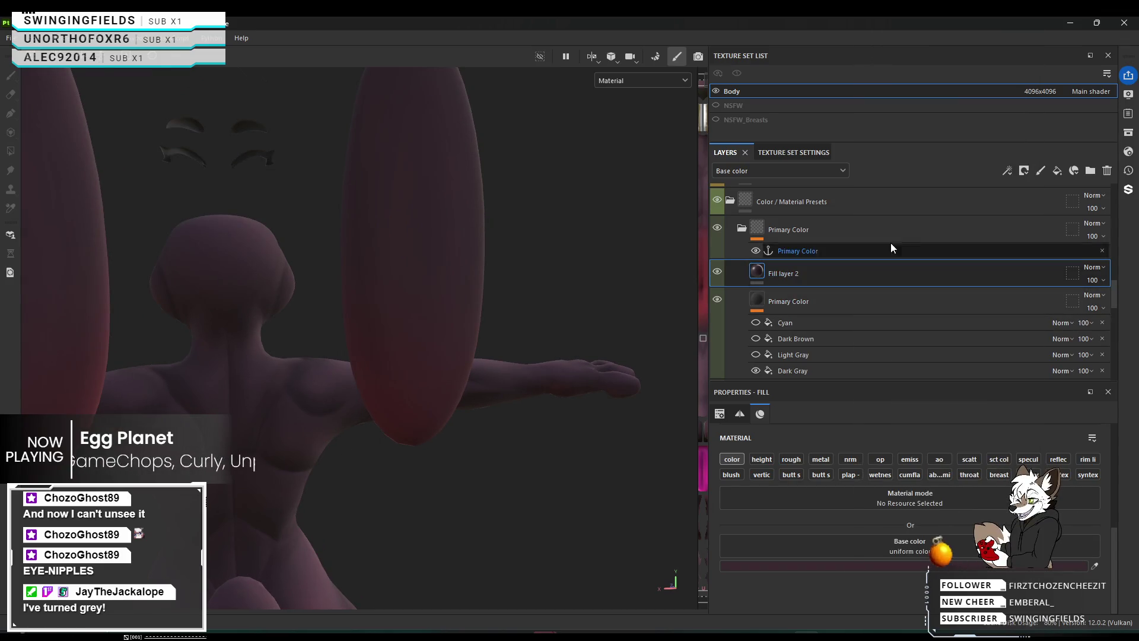
Add a white mask to Fill layer 2 and invert it to hide the red.
click(1028, 172)
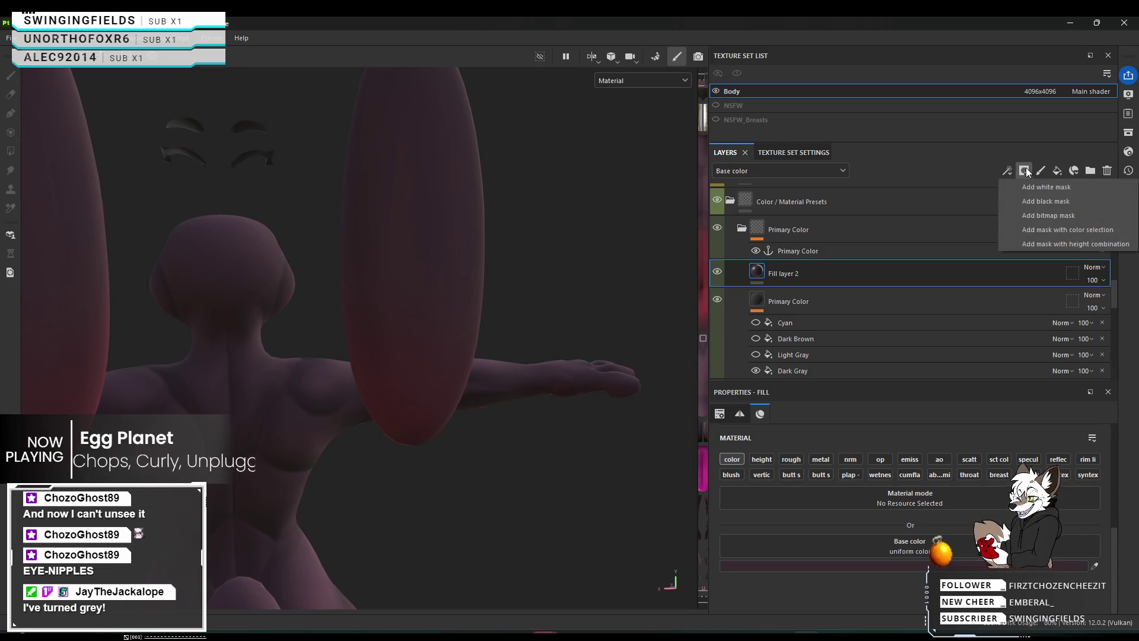
click(1027, 182)
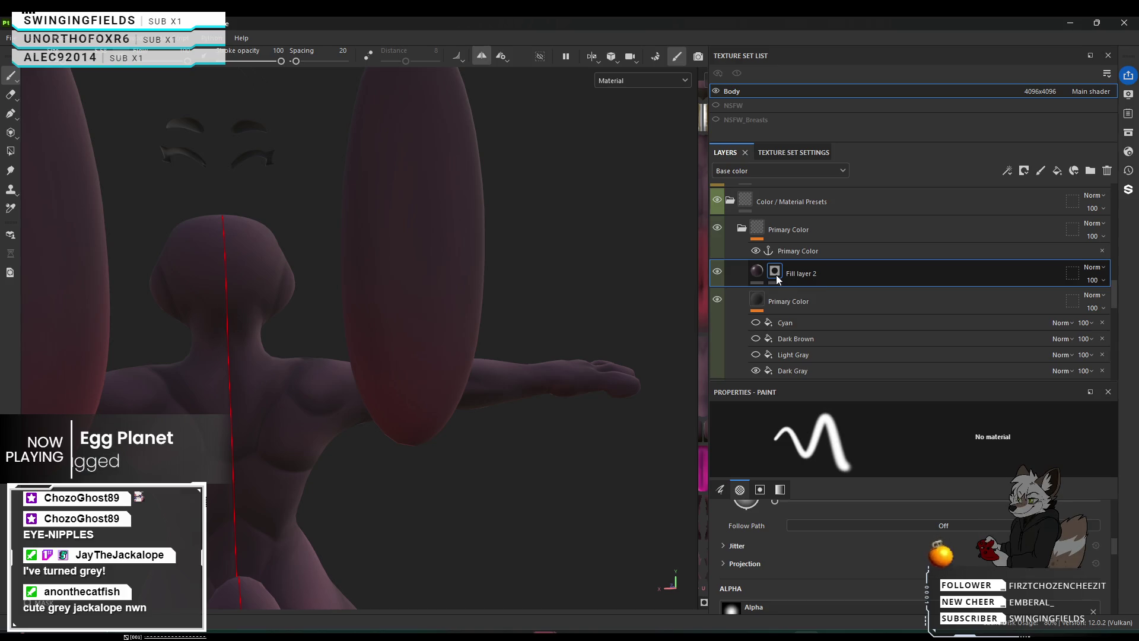
right_click(776, 275)
click(826, 130)
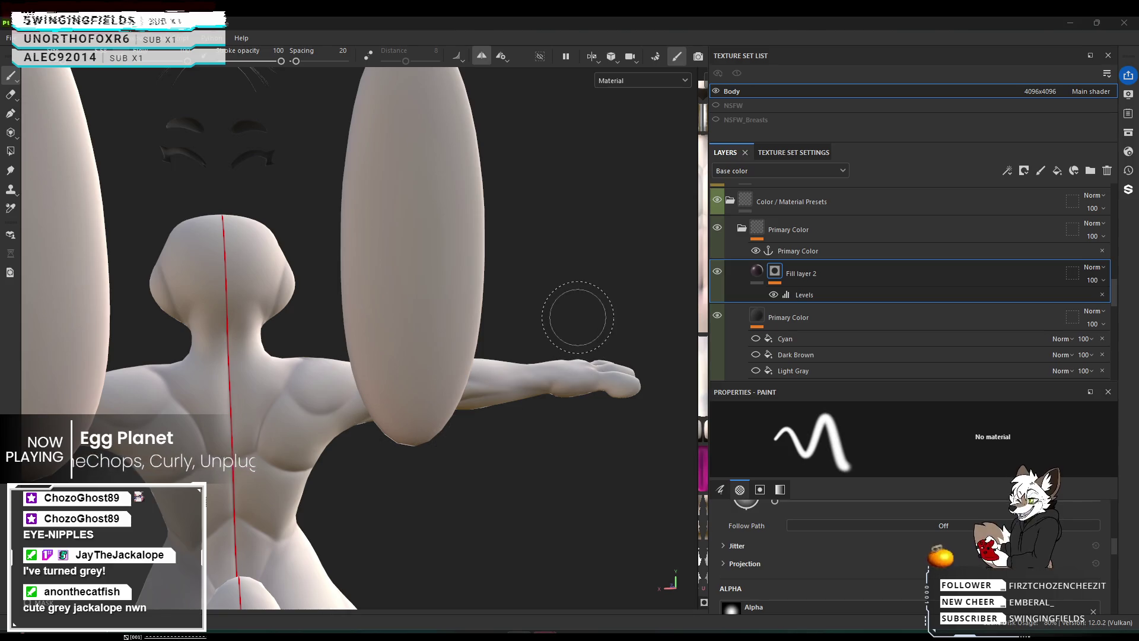
Paint a heart-shaped dark red tip onto the lower part of the right ear.
scroll(571, 292, up, 1)
mouse_move(492, 255)
alt+mouse_down()
mouse_move(521, 261)
mouse_move(564, 185)
mouse_move(552, 199)
alt+mouse_up()
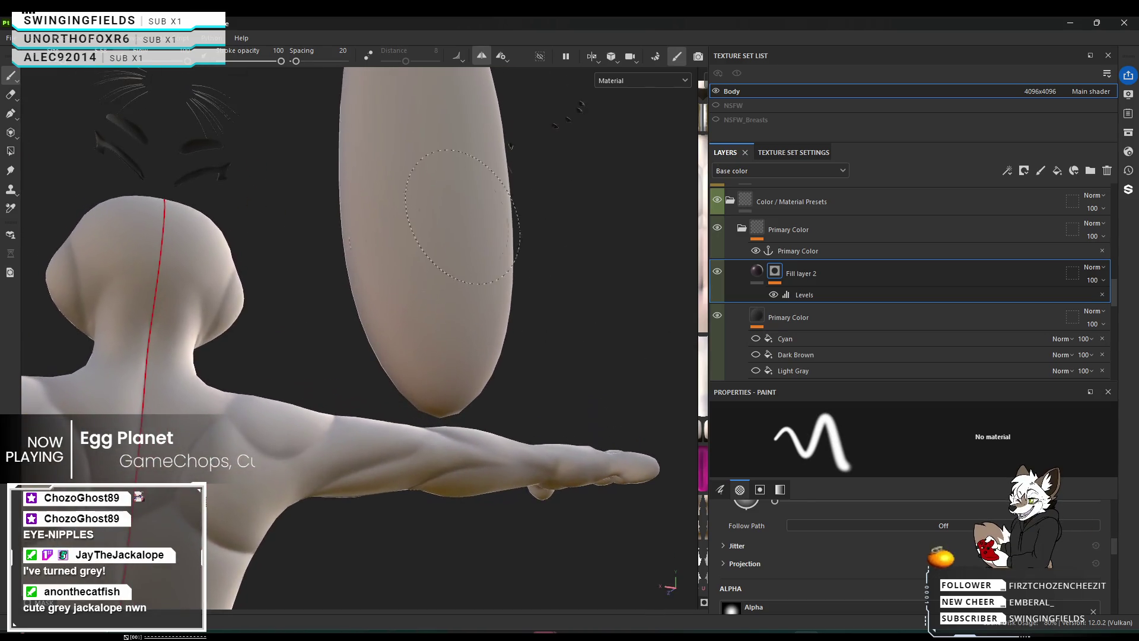
click(380, 261)
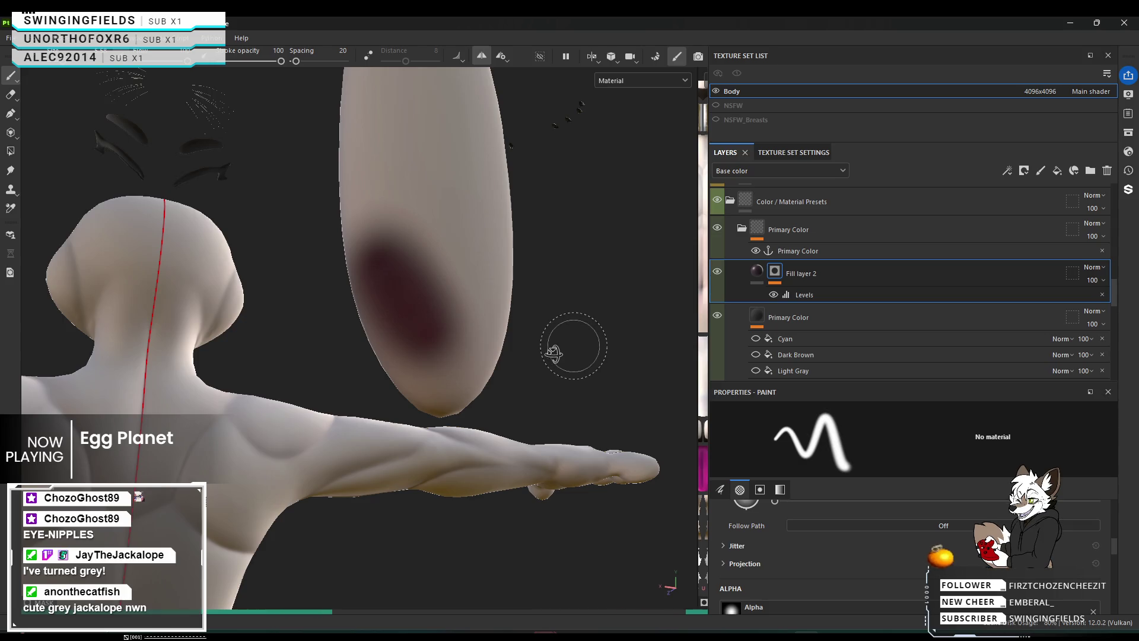
mouse_move(572, 340)
alt+mouse_down()
mouse_move(478, 386)
mouse_move(785, 356)
mouse_move(531, 358)
mouse_move(591, 366)
mouse_move(551, 368)
alt+mouse_up()
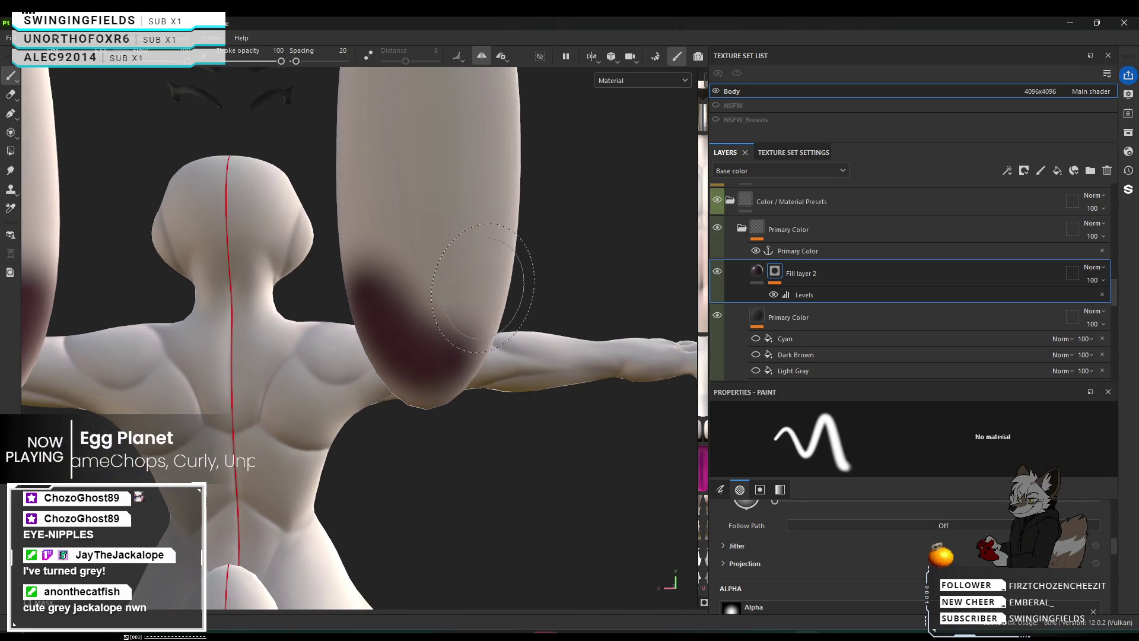
click(450, 355)
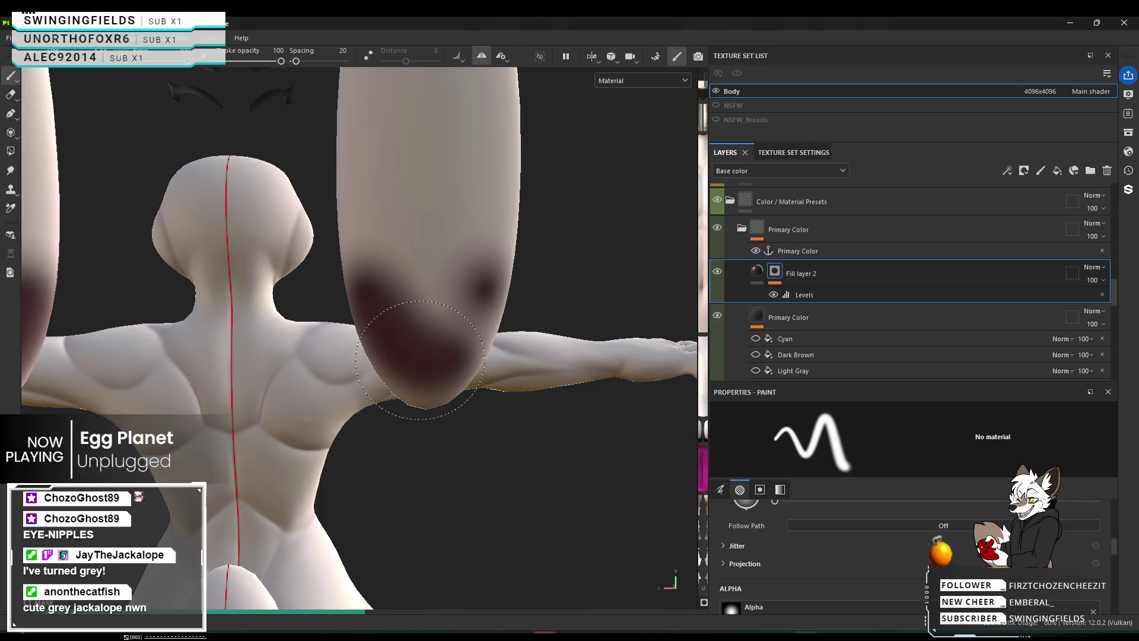
click(416, 350)
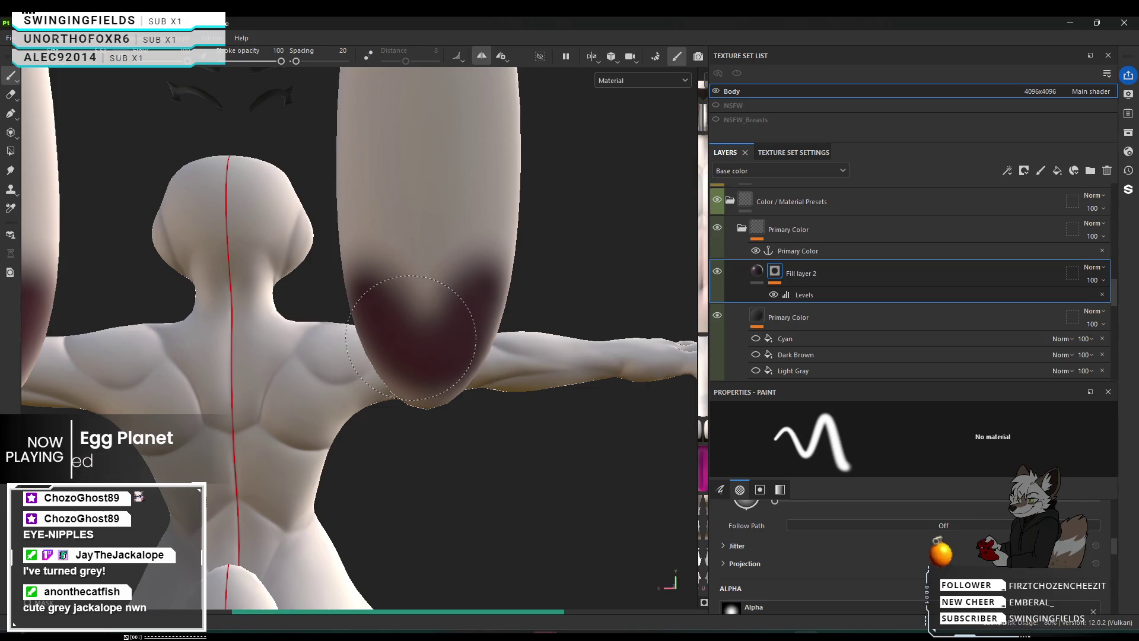
drag(445, 342, 472, 383)
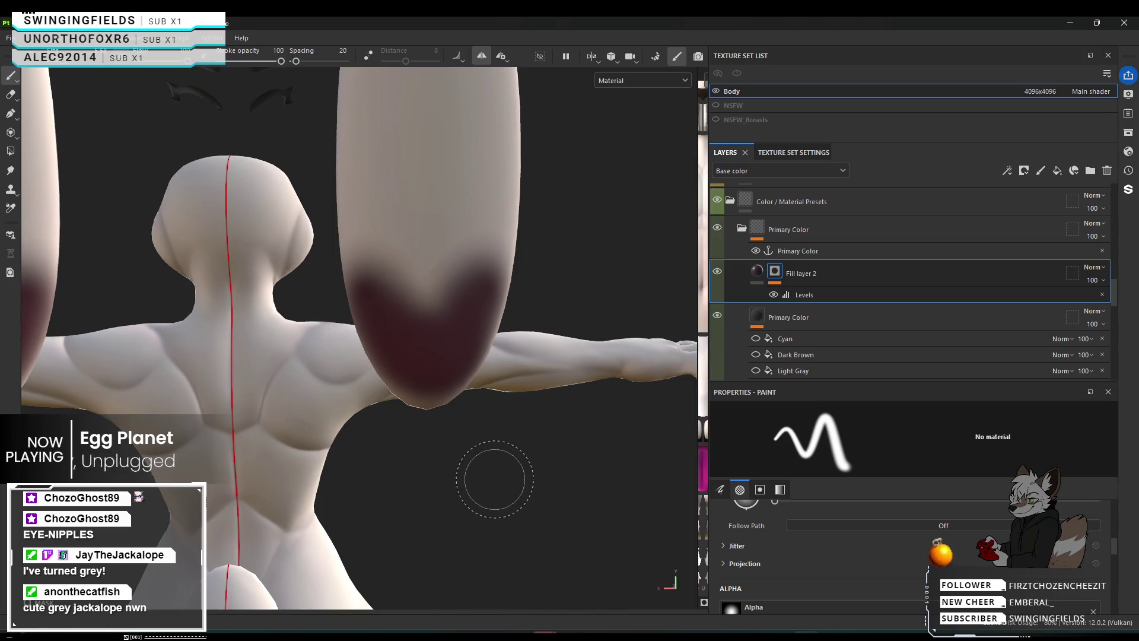
From behind, cover the remaining light areas and extend the red on both ears upward.
mouse_move(442, 338)
alt+mouse_down()
mouse_move(458, 325)
mouse_move(462, 268)
alt+mouse_up()
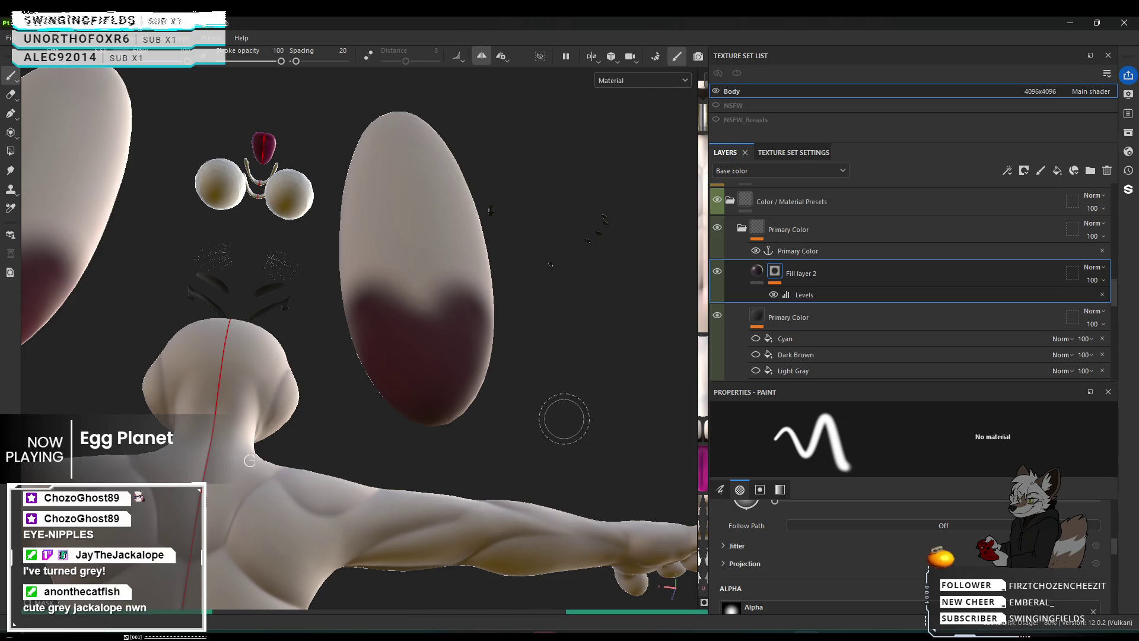
mouse_move(564, 419)
alt+mouse_down()
mouse_move(478, 442)
mouse_move(454, 409)
alt+mouse_up()
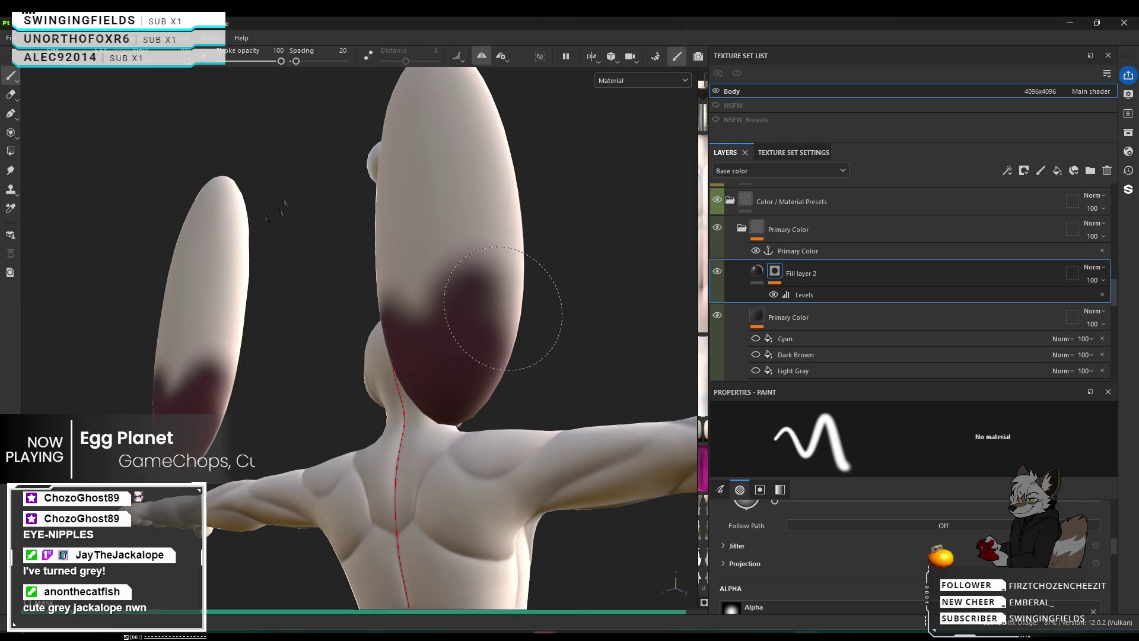
drag(499, 320, 482, 353)
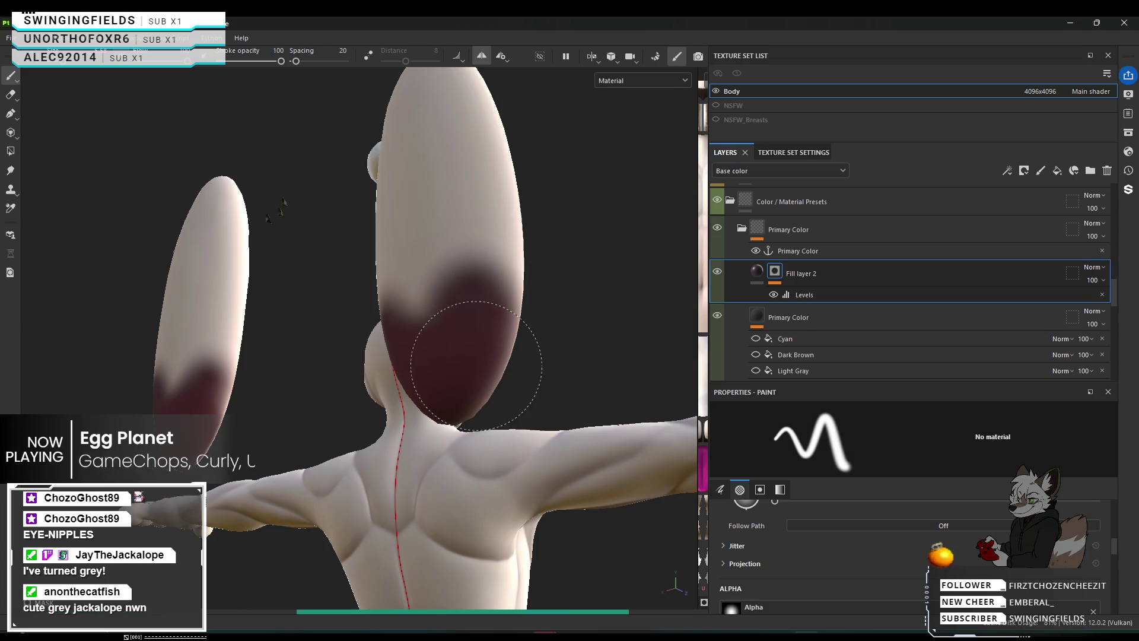
click(500, 311)
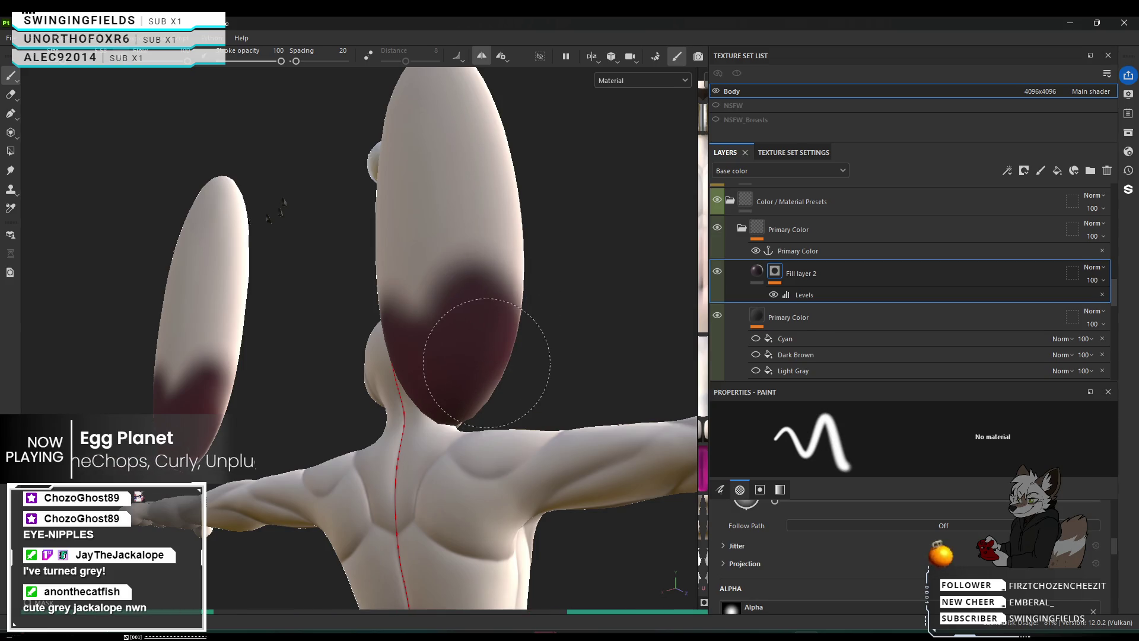
drag(498, 319, 475, 333)
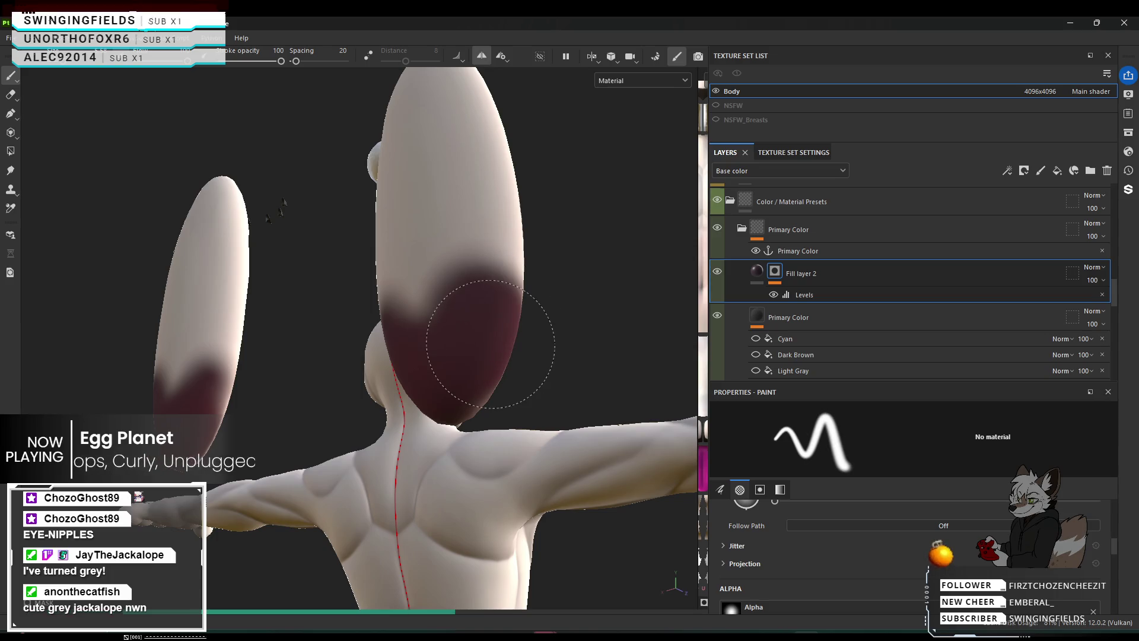
mouse_move(480, 372)
mouse_down()
mouse_move(457, 343)
mouse_move(475, 352)
mouse_up()
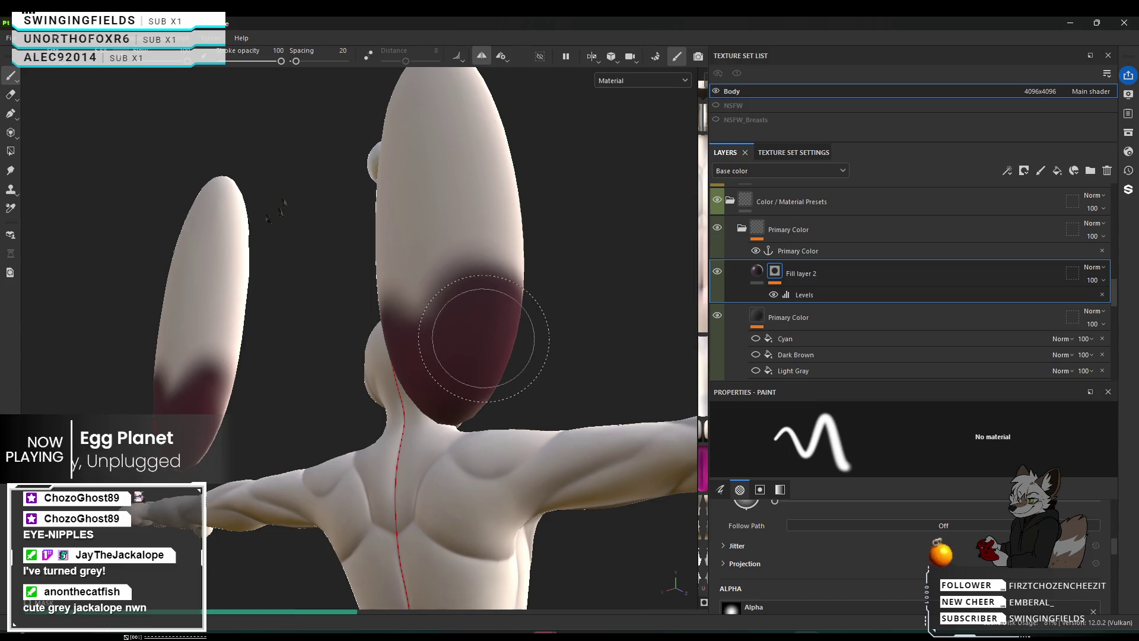
mouse_move(465, 338)
alt+mouse_down()
mouse_move(547, 377)
mouse_move(844, 422)
mouse_move(563, 410)
alt+mouse_up()
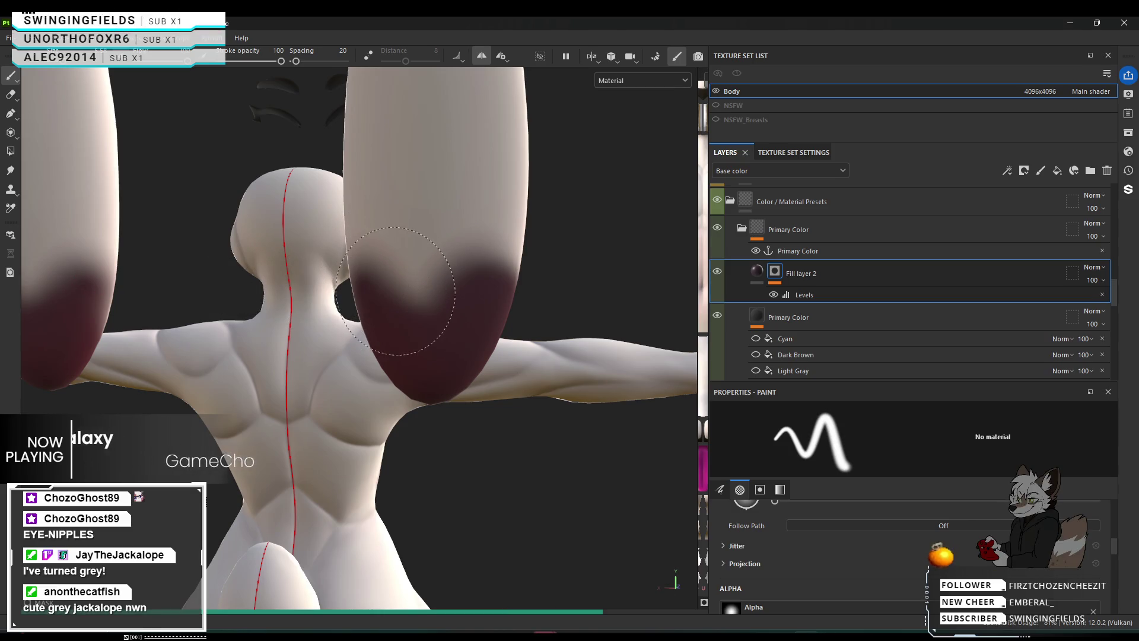
click(379, 261)
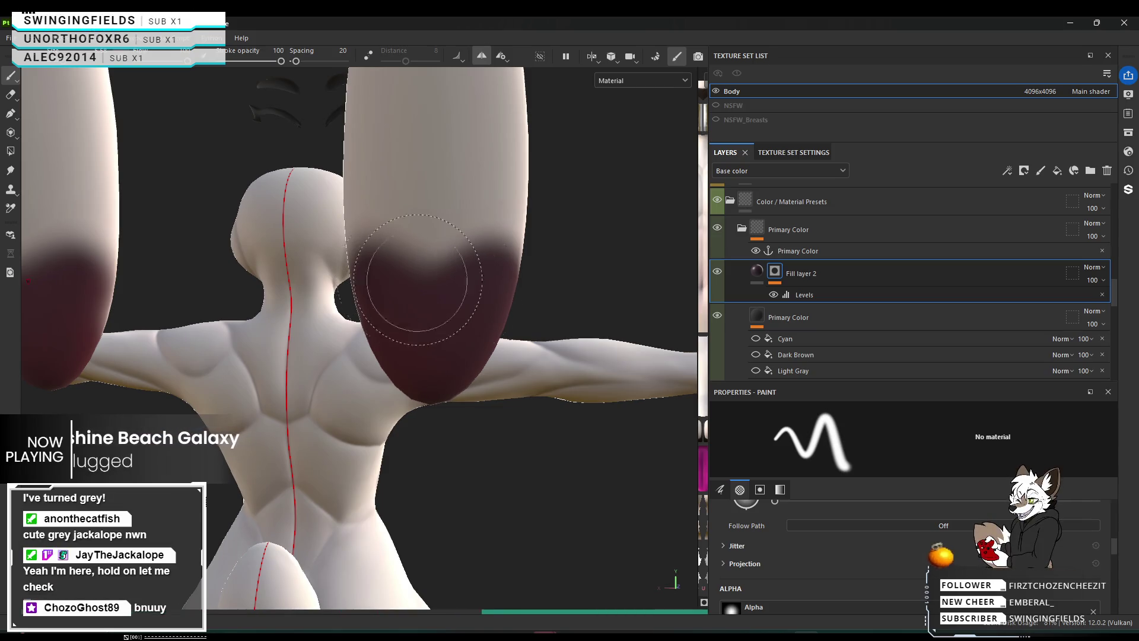
Paint over the pale notch so the dark red ear-tip edge is even.
drag(415, 288, 469, 295)
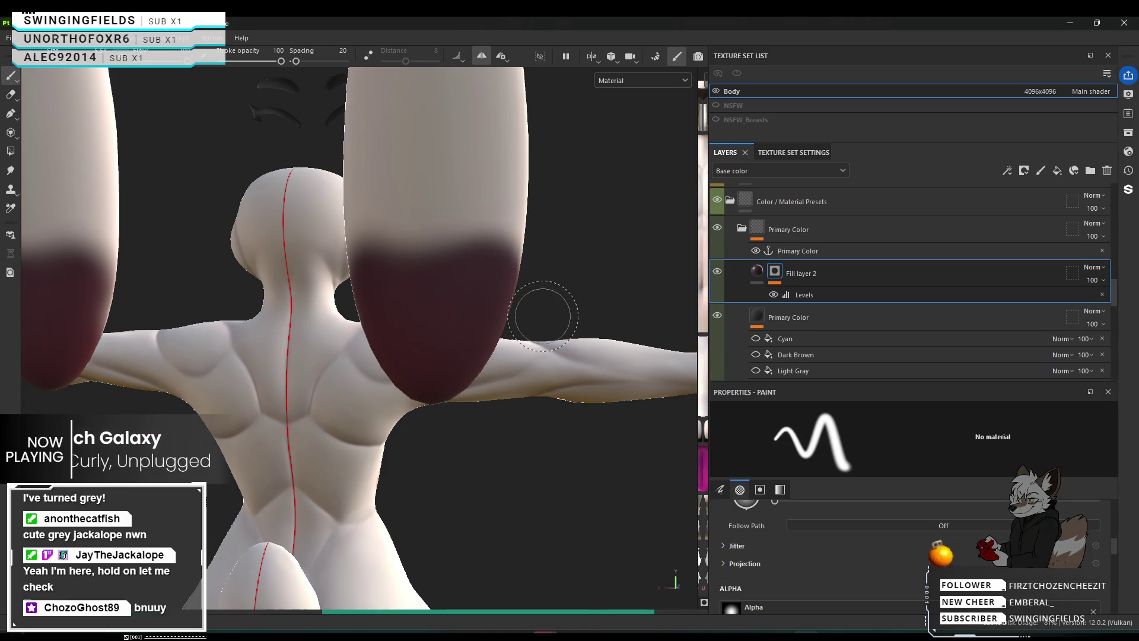
Enlarge and soften the brush, and orbit around to inspect both red-tipped ears.
scroll(511, 414, down, 3)
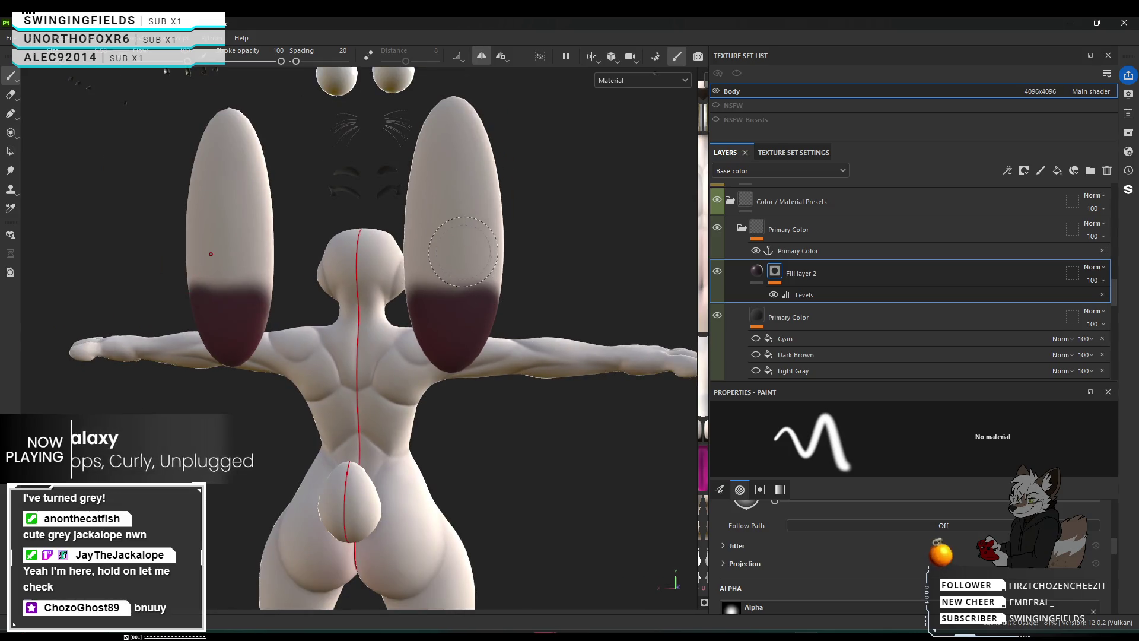
ctrl+right_drag(461, 250, 499, 238)
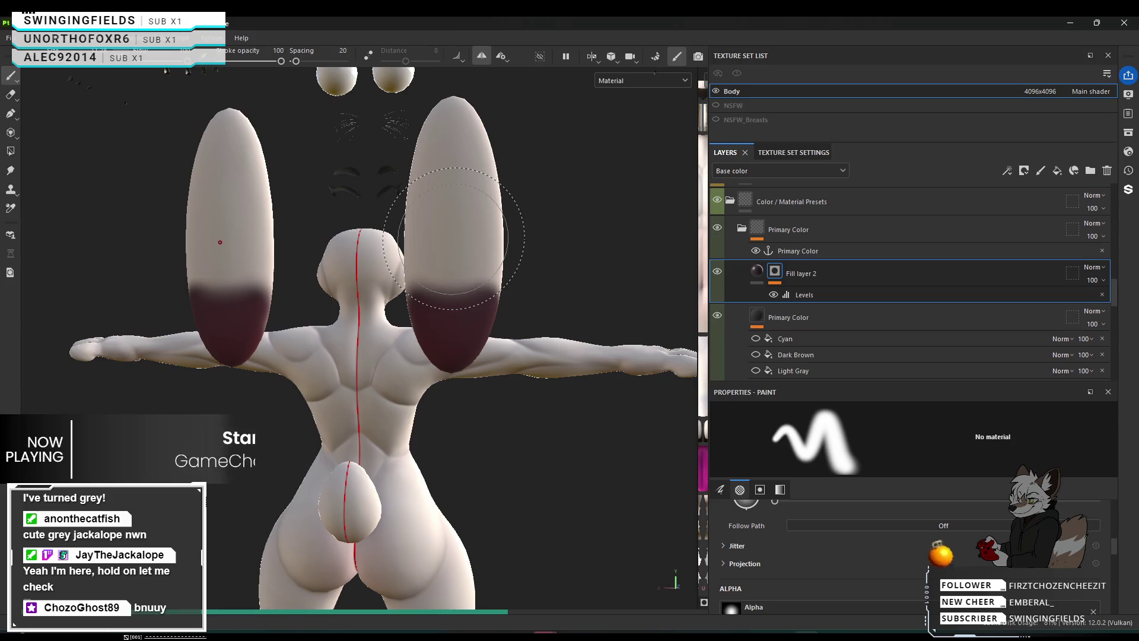
mouse_move(454, 238)
alt+mouse_down()
mouse_move(287, 262)
mouse_move(588, 270)
mouse_move(641, 283)
alt+mouse_up()
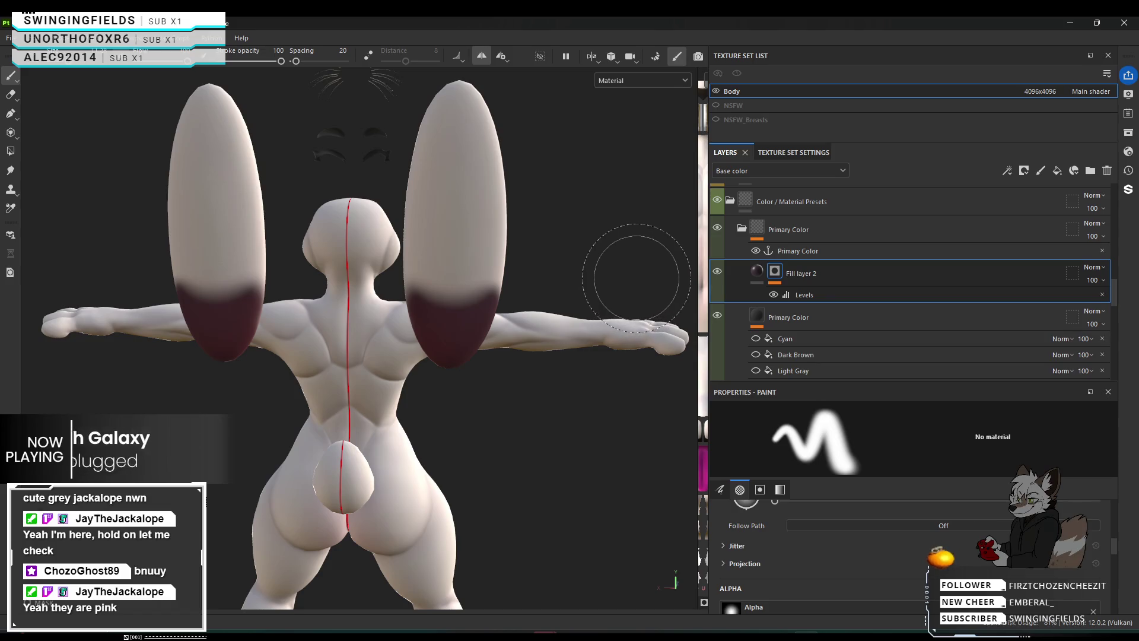
mouse_move(637, 277)
alt+mouse_down()
mouse_move(295, 254)
mouse_move(422, 264)
alt+mouse_up()
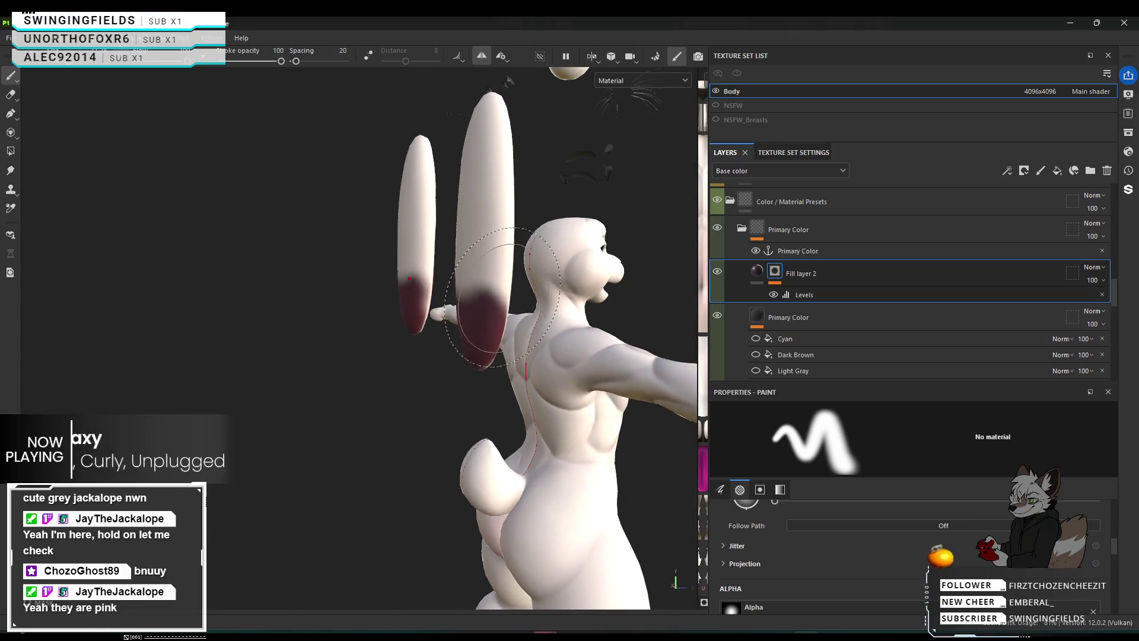
mouse_move(501, 300)
alt+mouse_down()
mouse_move(663, 298)
mouse_move(459, 334)
alt+mouse_up()
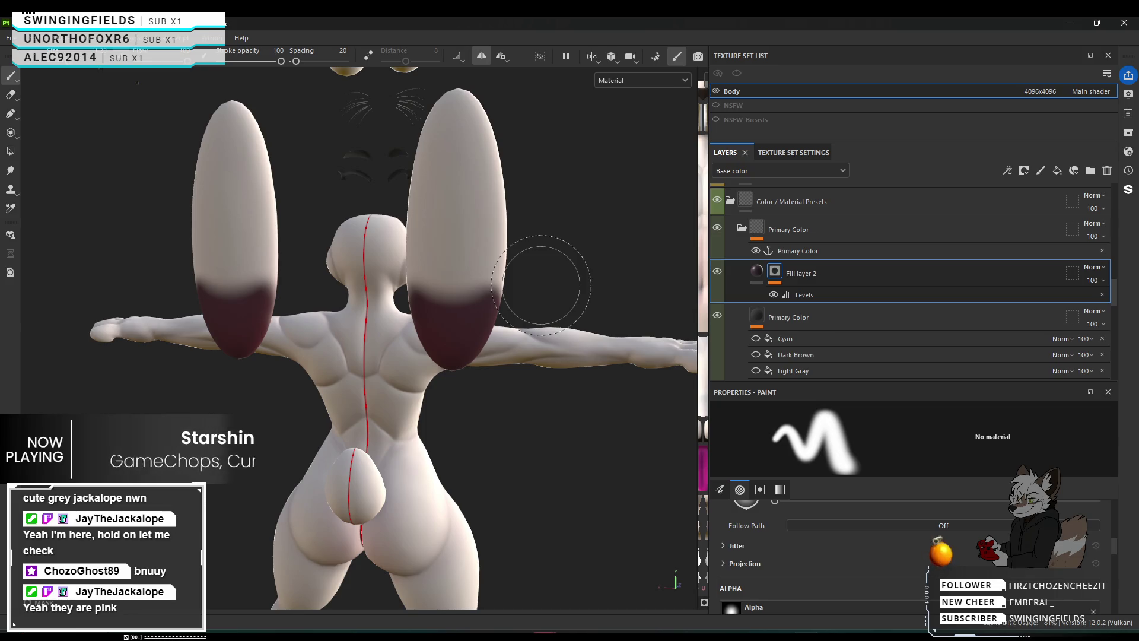
scroll(307, 343, down, 5)
mouse_move(306, 342)
alt+mouse_down()
mouse_move(437, 402)
mouse_move(247, 390)
mouse_move(631, 376)
mouse_move(452, 383)
mouse_move(298, 432)
alt+mouse_up()
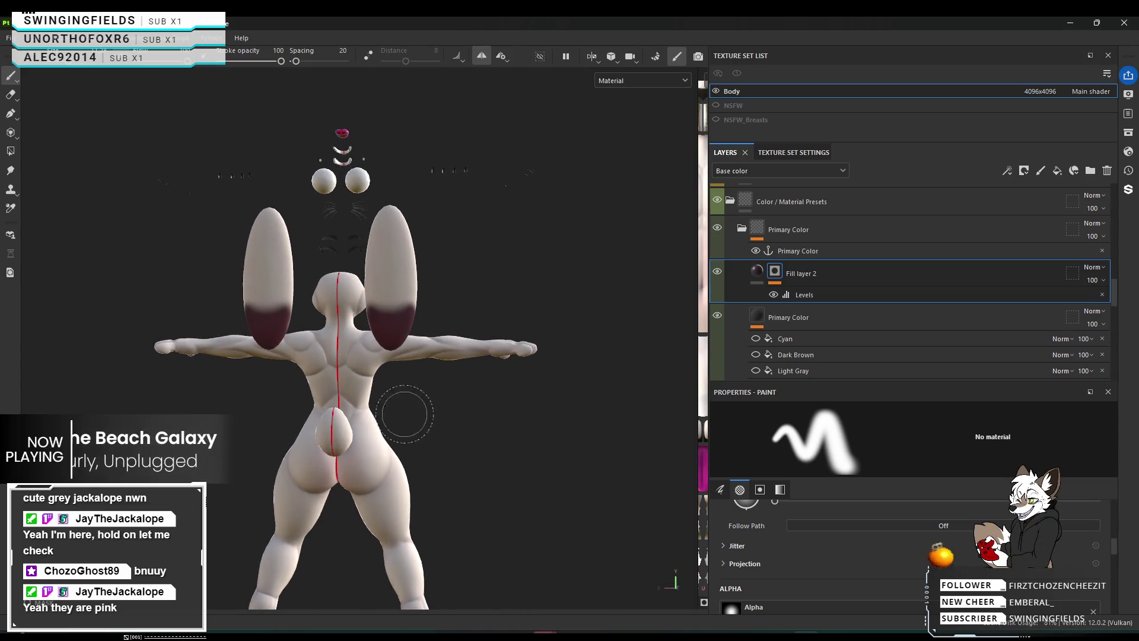
Zoom in close on one ear tip for touch-up painting.
scroll(403, 410, up, 2)
scroll(433, 415, down, 1)
scroll(403, 279, up, 1)
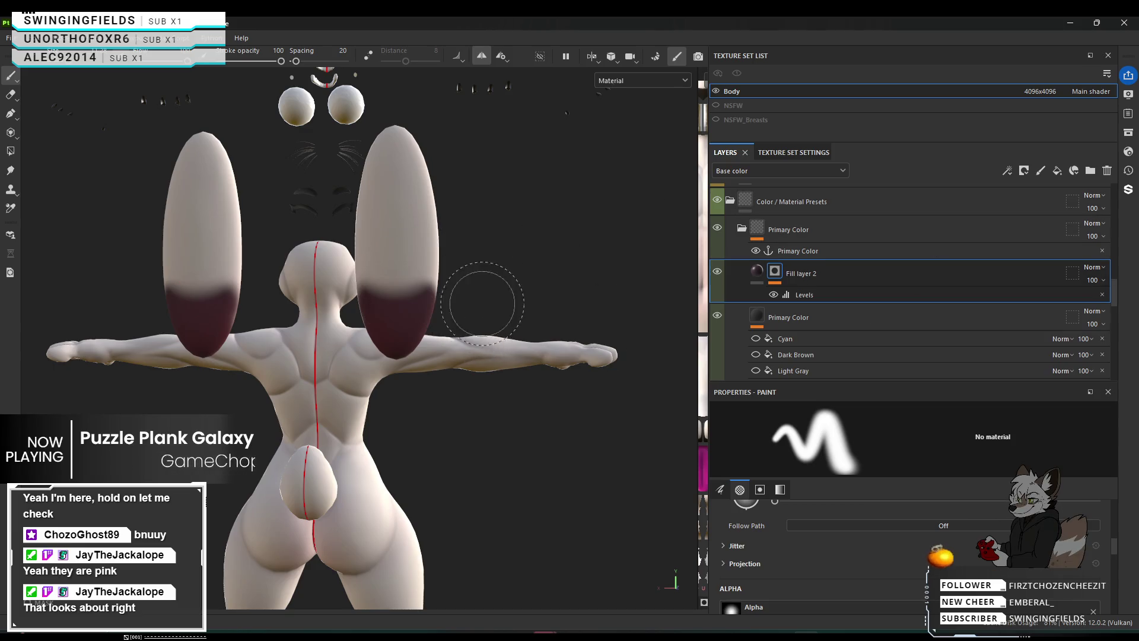
scroll(486, 303, up, 5)
mouse_move(486, 304)
alt+mouse_down()
mouse_move(204, 315)
mouse_move(449, 300)
mouse_move(305, 230)
mouse_move(140, 224)
mouse_move(111, 311)
mouse_move(170, 313)
mouse_move(546, 499)
mouse_move(522, 373)
mouse_move(492, 440)
alt+mouse_up()
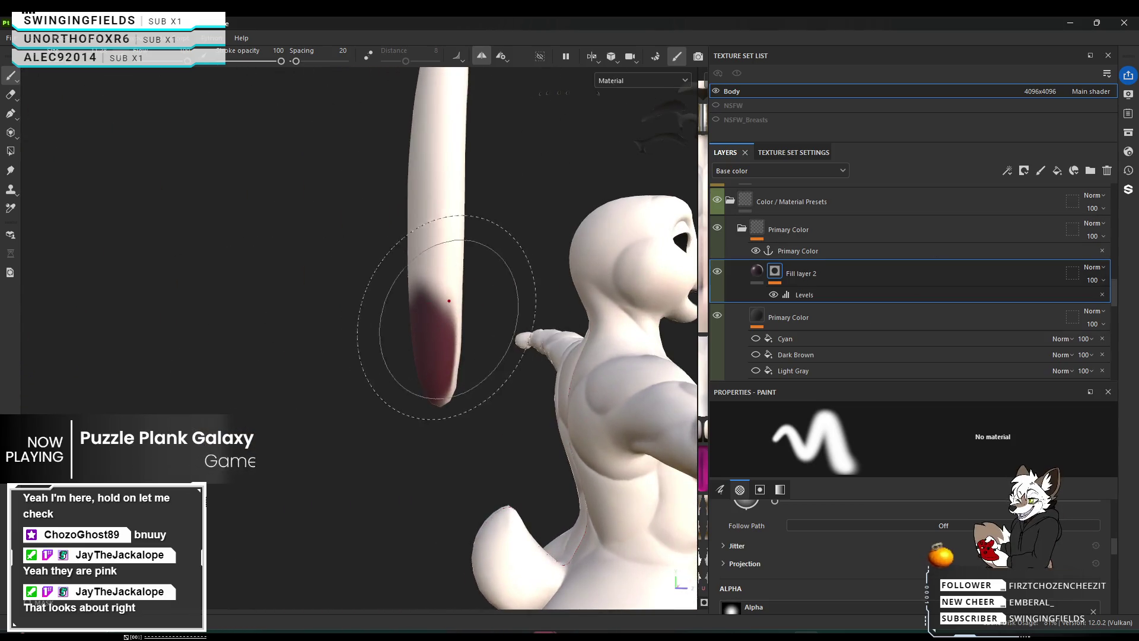
scroll(546, 498, up, 5)
scroll(546, 498, down, 5)
scroll(521, 373, up, 2)
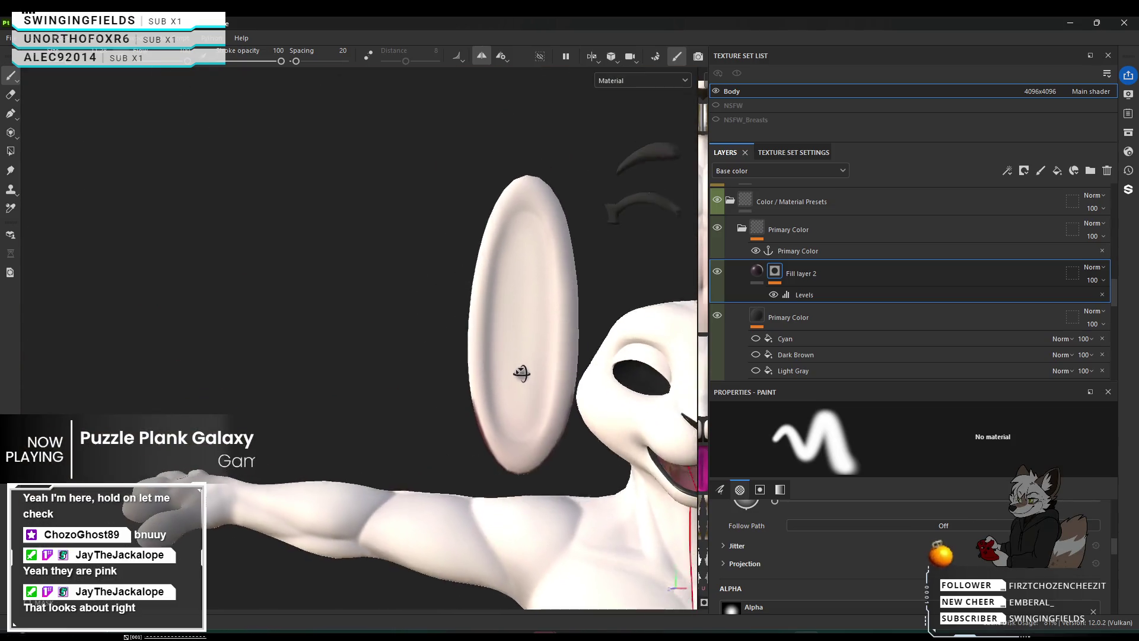
scroll(493, 440, up, 5)
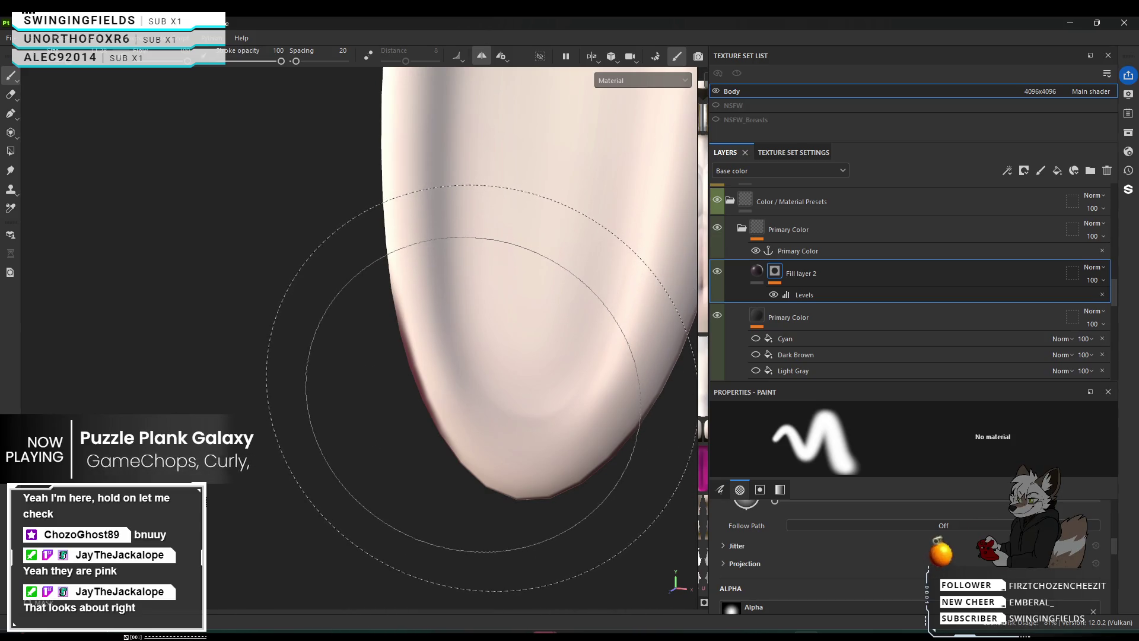
Shrink the brush and paint a dark red band down the ear tip's left edge.
mouse_move(482, 388)
ctrl+right_down()
mouse_move(454, 407)
mouse_move(427, 323)
ctrl+right_up()
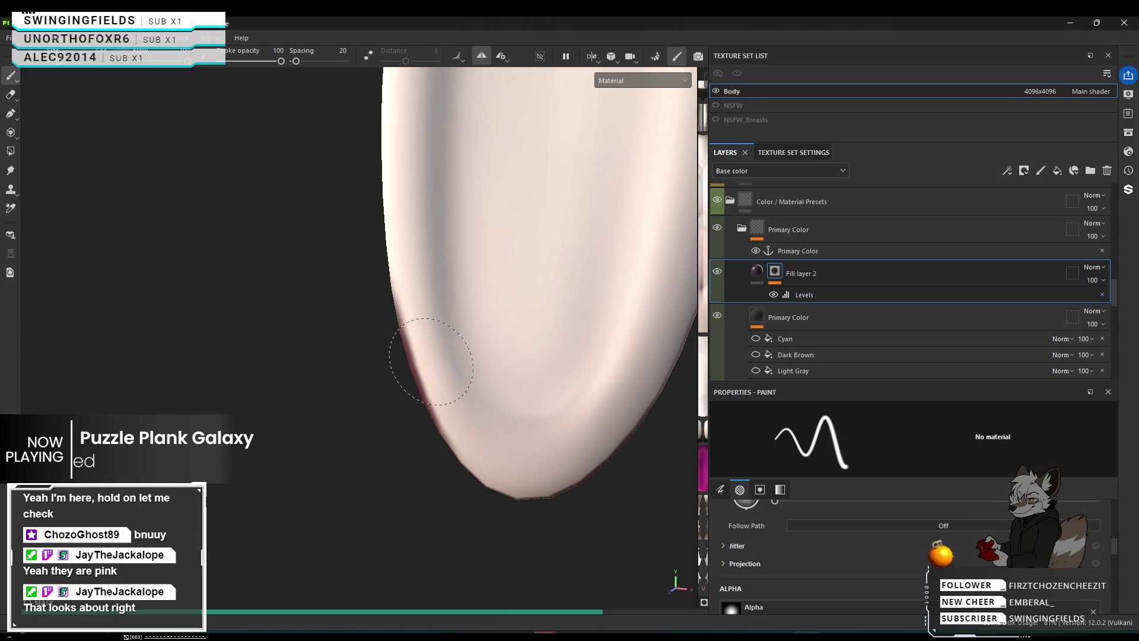
click(422, 325)
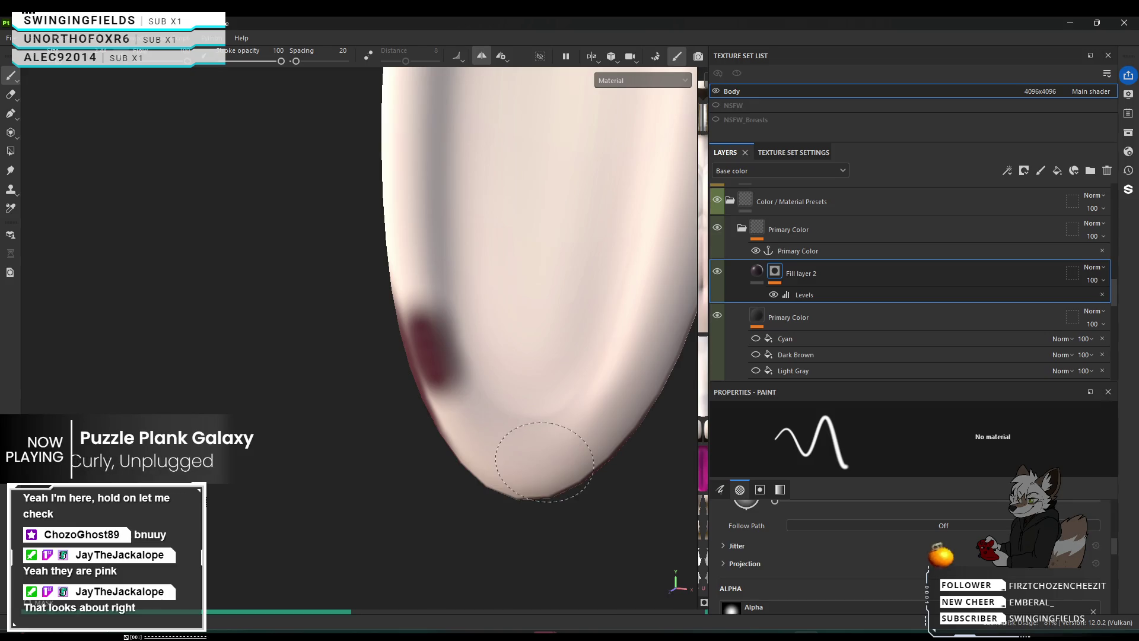
drag(545, 462, 547, 461)
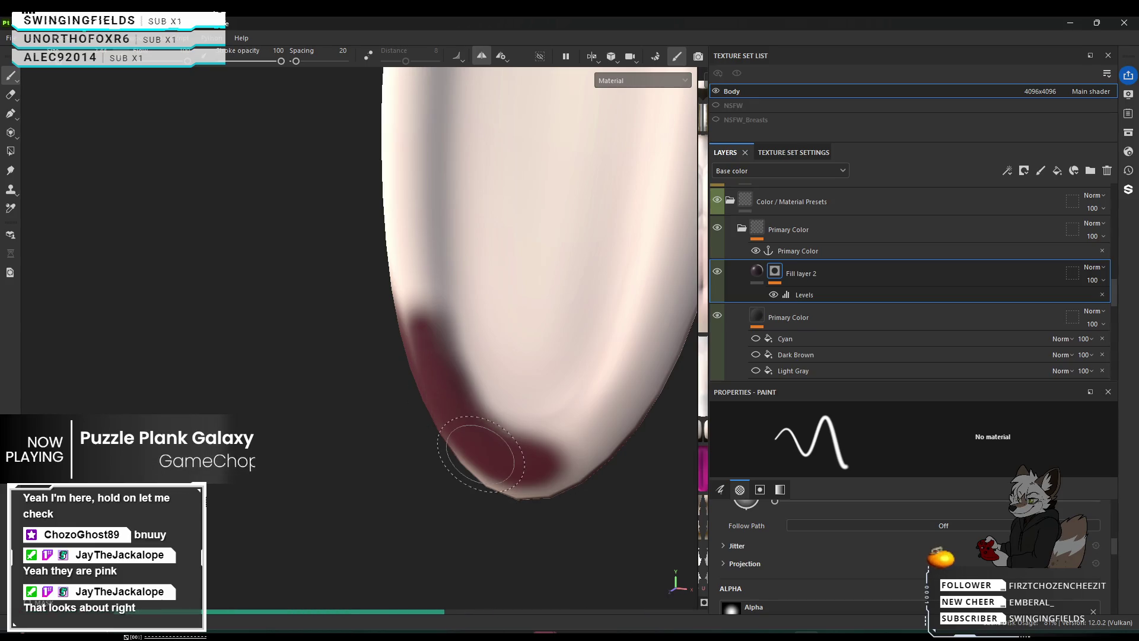
alt+drag(522, 453, 451, 453)
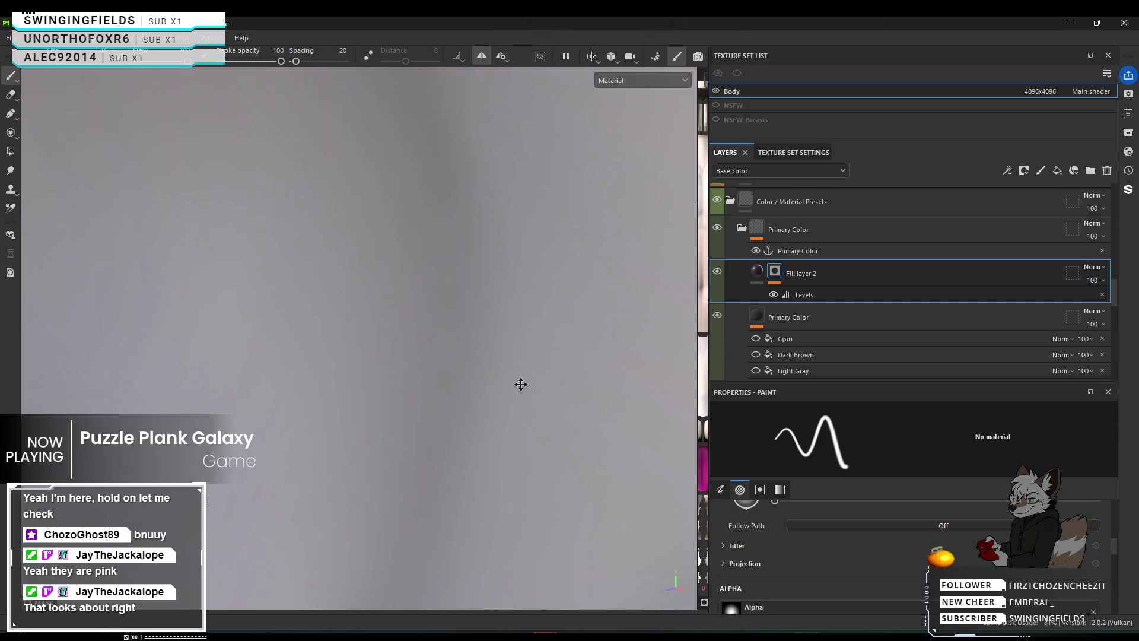
Bring the ear tip back into close view and paint dark red over most of its far side.
mouse_move(510, 385)
alt+mouse_down()
mouse_move(534, 383)
mouse_move(451, 380)
mouse_move(382, 356)
alt+mouse_up()
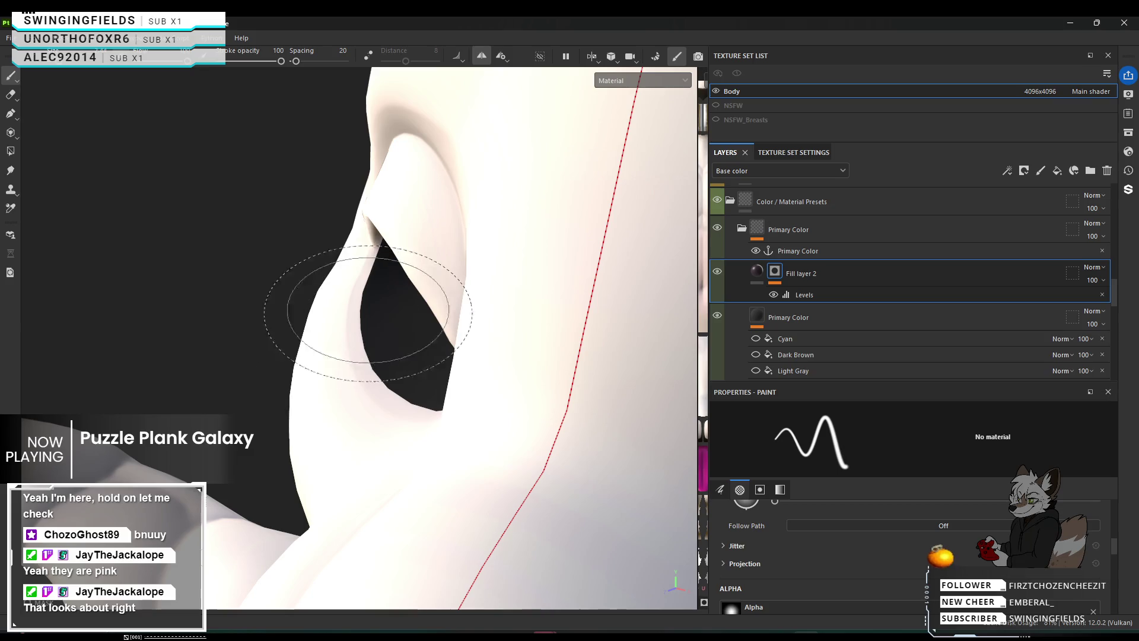
alt+right_drag(382, 356, 333, 320)
mouse_move(333, 320)
alt+mouse_down()
mouse_move(303, 323)
mouse_move(534, 362)
alt+mouse_up()
scroll(267, 356, up, 5)
mouse_move(415, 302)
alt+mouse_down()
mouse_move(162, 249)
mouse_move(197, 248)
alt+mouse_up()
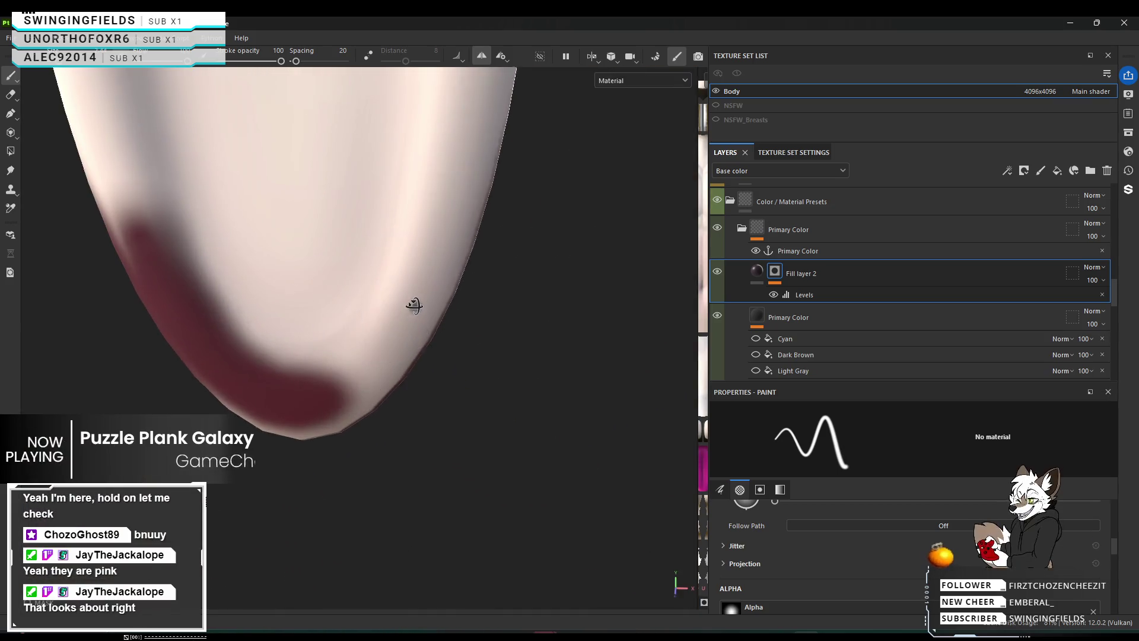
drag(472, 199, 470, 228)
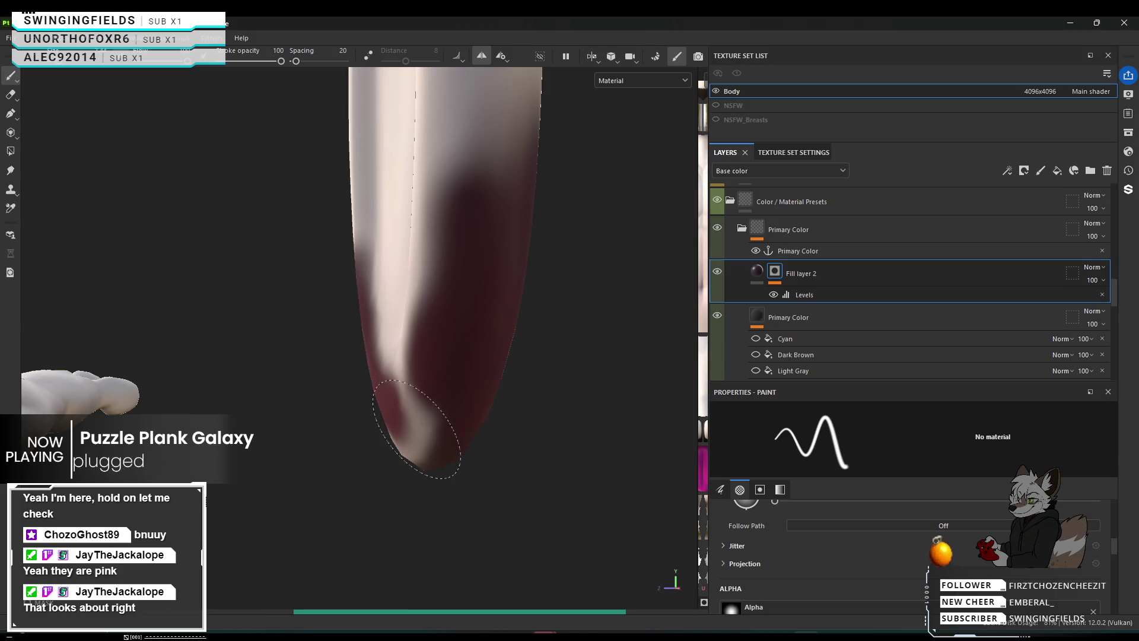
Paint maroon over the light streak and the pale patch at the ear's end.
drag(422, 419, 445, 353)
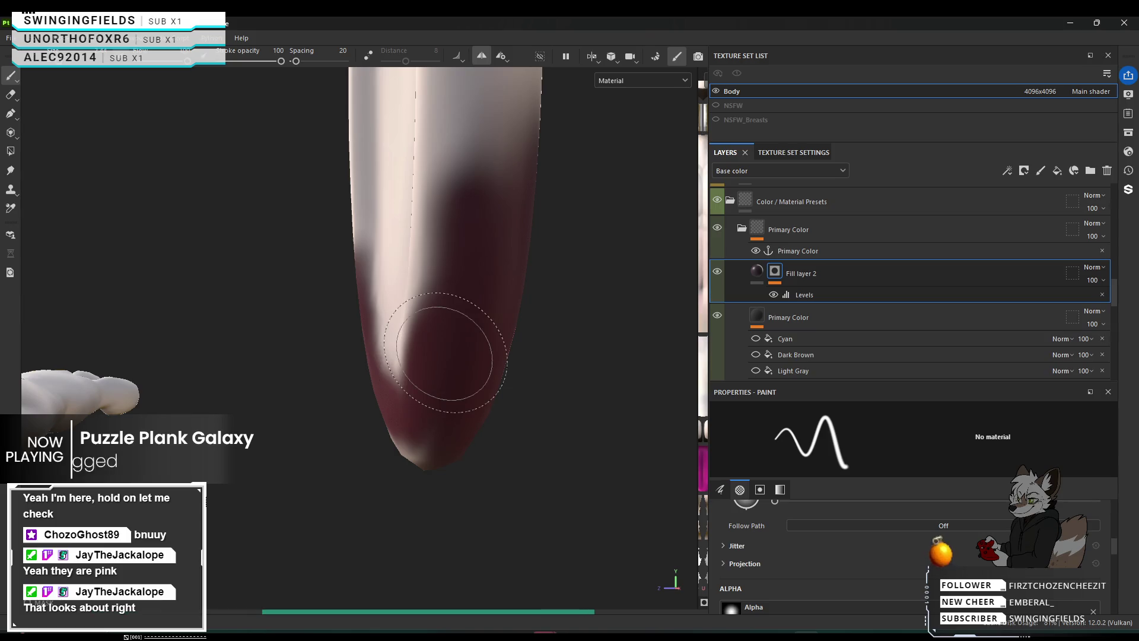
mouse_move(439, 440)
alt+mouse_down()
mouse_move(439, 382)
mouse_move(506, 356)
alt+mouse_up()
mouse_move(507, 356)
alt+right_down()
mouse_move(547, 349)
mouse_move(425, 376)
alt+right_up()
alt+middle_drag(425, 376, 487, 384)
mouse_move(487, 384)
alt+right_down()
mouse_move(631, 397)
mouse_move(438, 395)
mouse_move(374, 445)
alt+right_up()
mouse_move(354, 442)
alt+mouse_down()
mouse_move(368, 392)
mouse_move(465, 407)
mouse_move(521, 376)
mouse_move(539, 317)
mouse_move(392, 497)
alt+mouse_up()
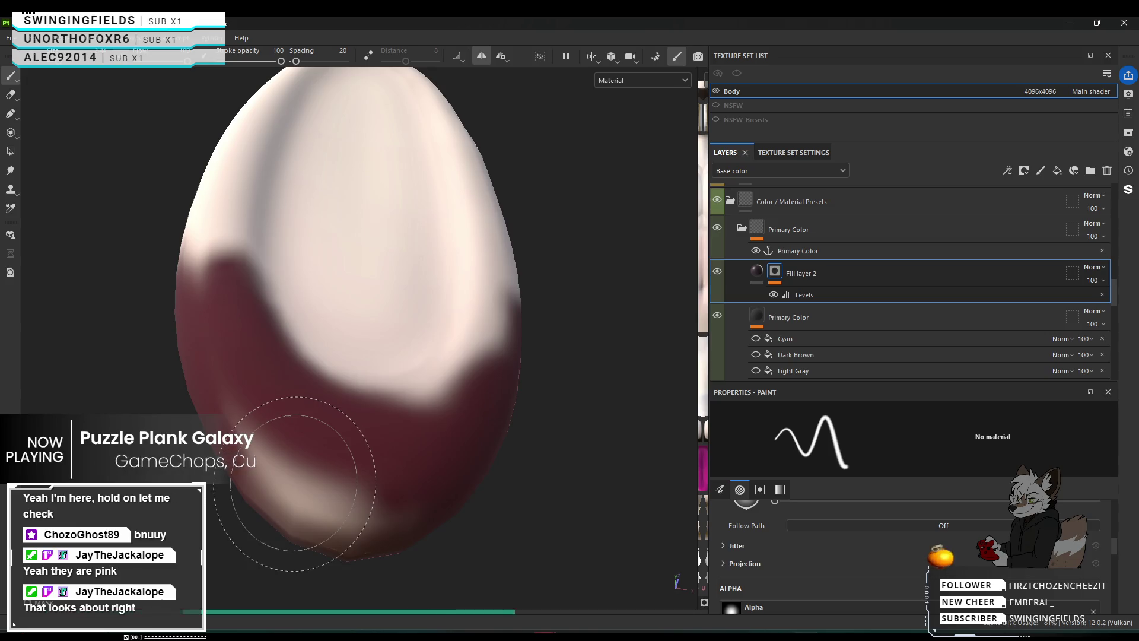
drag(295, 484, 295, 495)
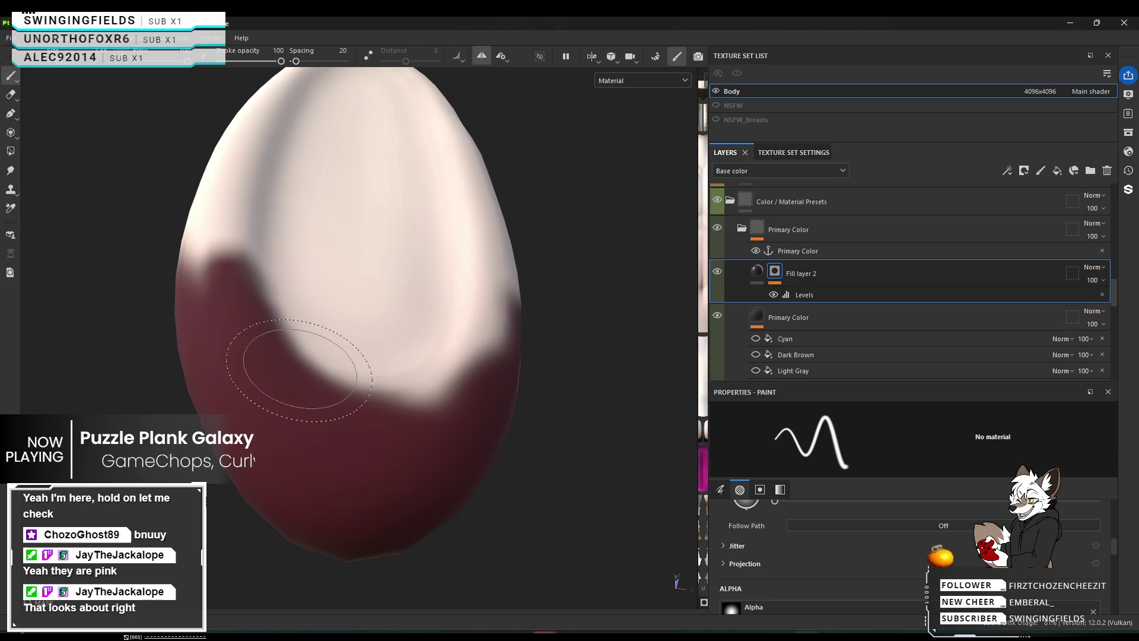
mouse_move(405, 377)
middle_down()
mouse_move(399, 401)
mouse_move(412, 407)
mouse_move(388, 472)
middle_up()
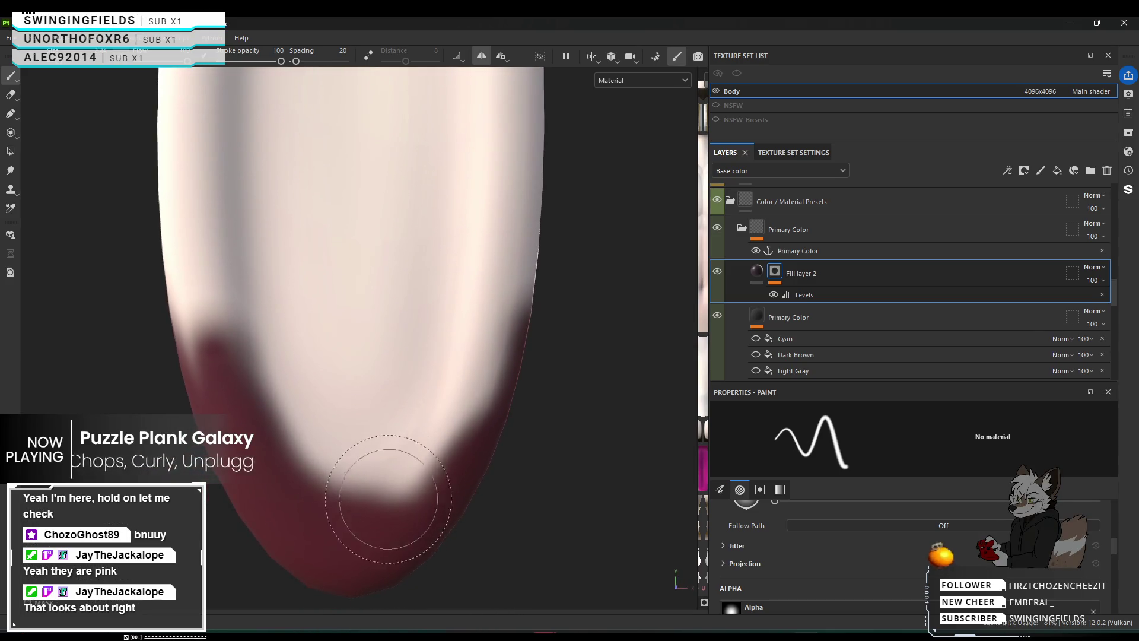
Brush dark red across the ear tip's bottom and its lower-right edge.
mouse_move(331, 508)
mouse_down()
mouse_move(280, 521)
mouse_move(382, 509)
mouse_move(412, 520)
mouse_move(381, 494)
mouse_move(424, 498)
mouse_move(434, 462)
mouse_move(468, 435)
mouse_move(496, 378)
mouse_move(483, 381)
mouse_move(501, 438)
mouse_up()
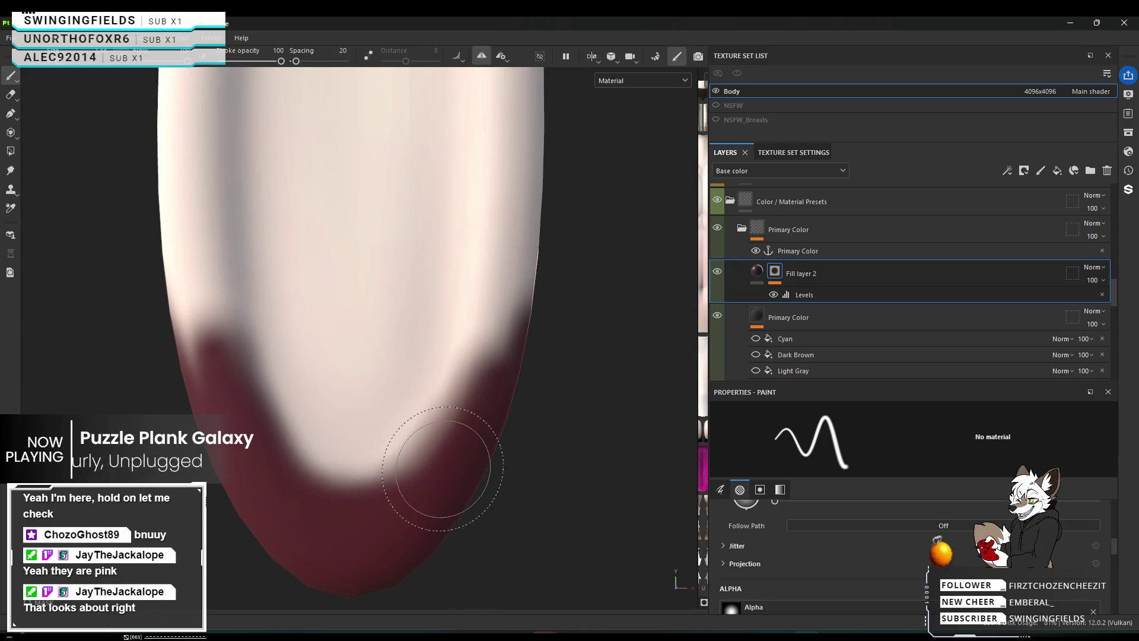
mouse_move(457, 467)
mouse_down()
mouse_move(437, 468)
mouse_move(436, 458)
mouse_move(463, 453)
mouse_move(475, 394)
mouse_up()
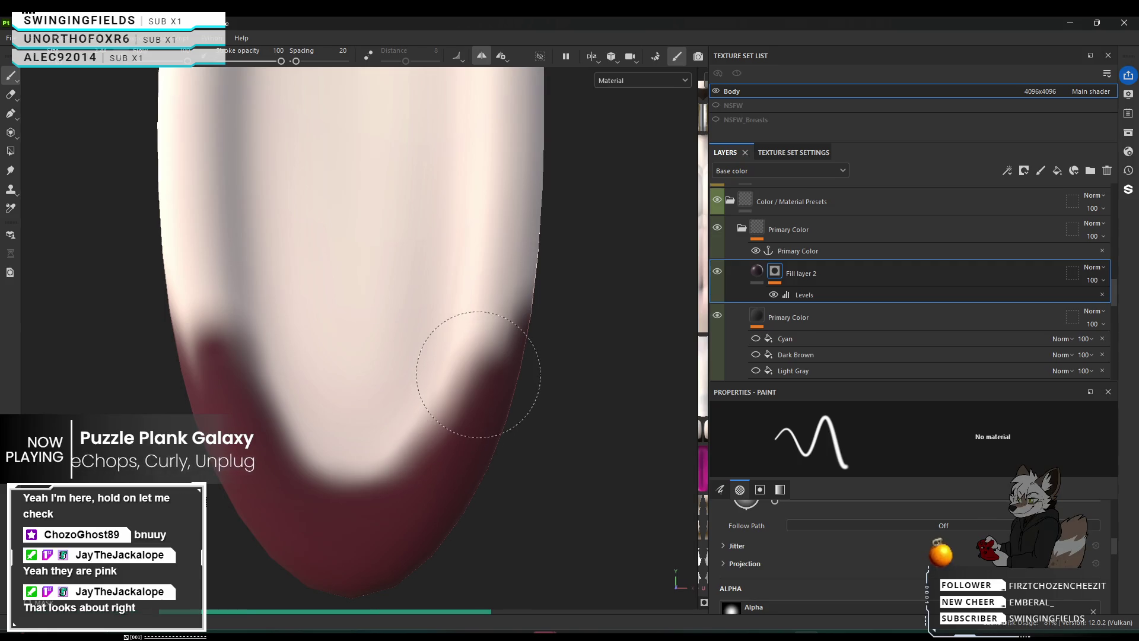
drag(488, 353, 473, 471)
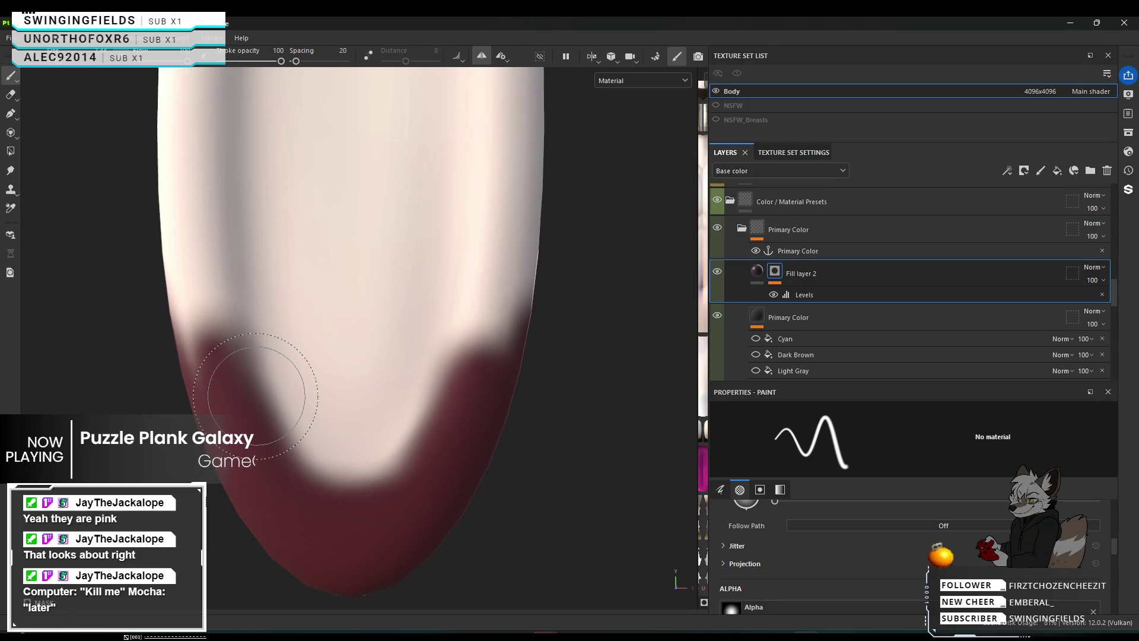
mouse_move(356, 409)
alt+mouse_down()
mouse_move(318, 411)
mouse_move(484, 417)
mouse_move(666, 458)
mouse_move(603, 455)
mouse_move(327, 337)
mouse_move(278, 351)
alt+mouse_up()
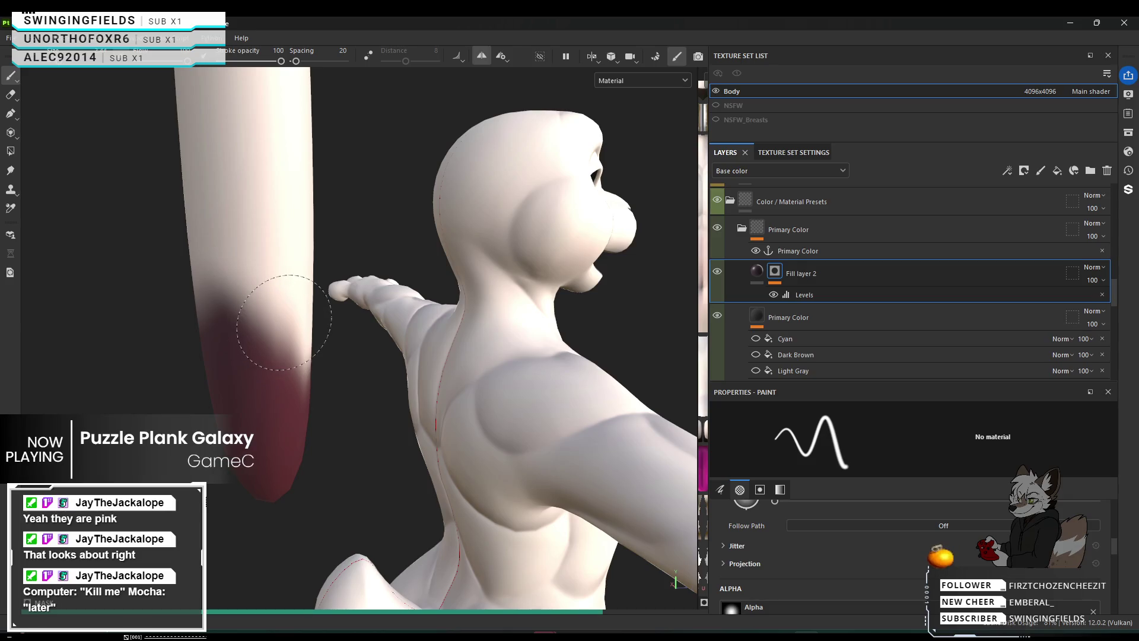
Dab red onto the ear's lower edge facing the head, then zoom in close on it.
click(312, 386)
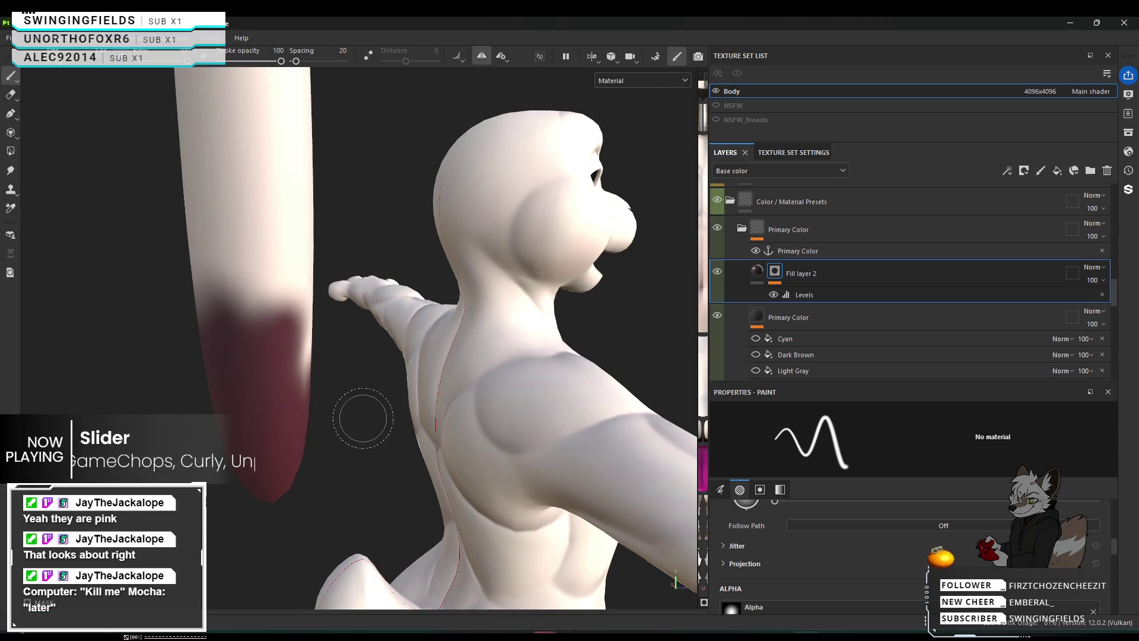
alt+drag(318, 407, 368, 405)
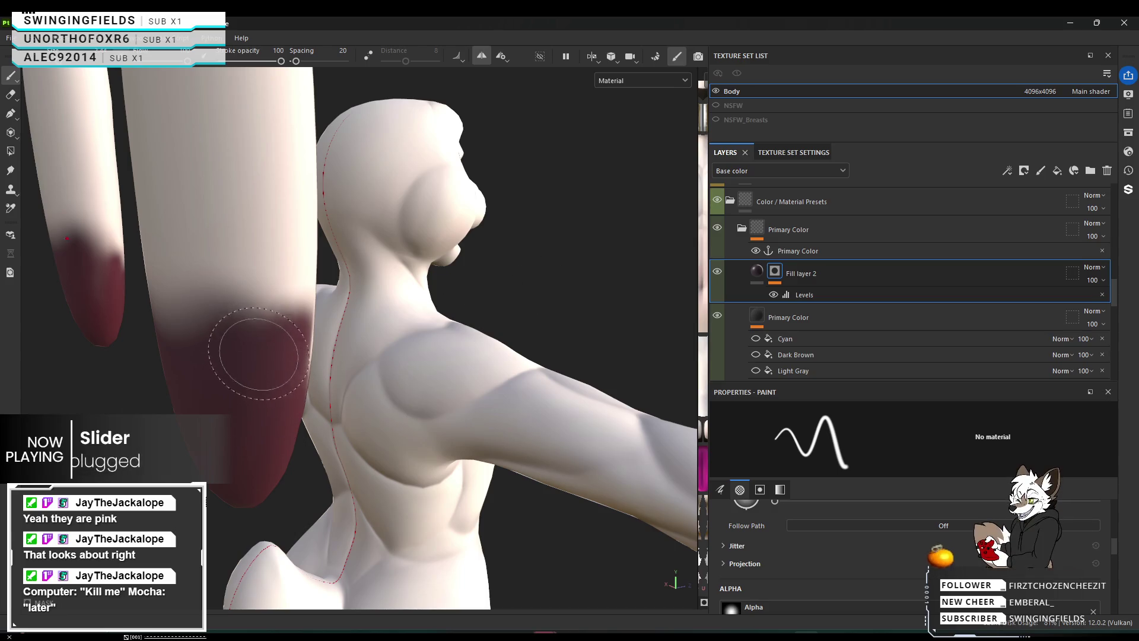
mouse_move(254, 376)
alt+right_down()
mouse_move(438, 374)
mouse_move(679, 333)
mouse_move(878, 330)
mouse_move(451, 321)
mouse_move(297, 291)
alt+right_up()
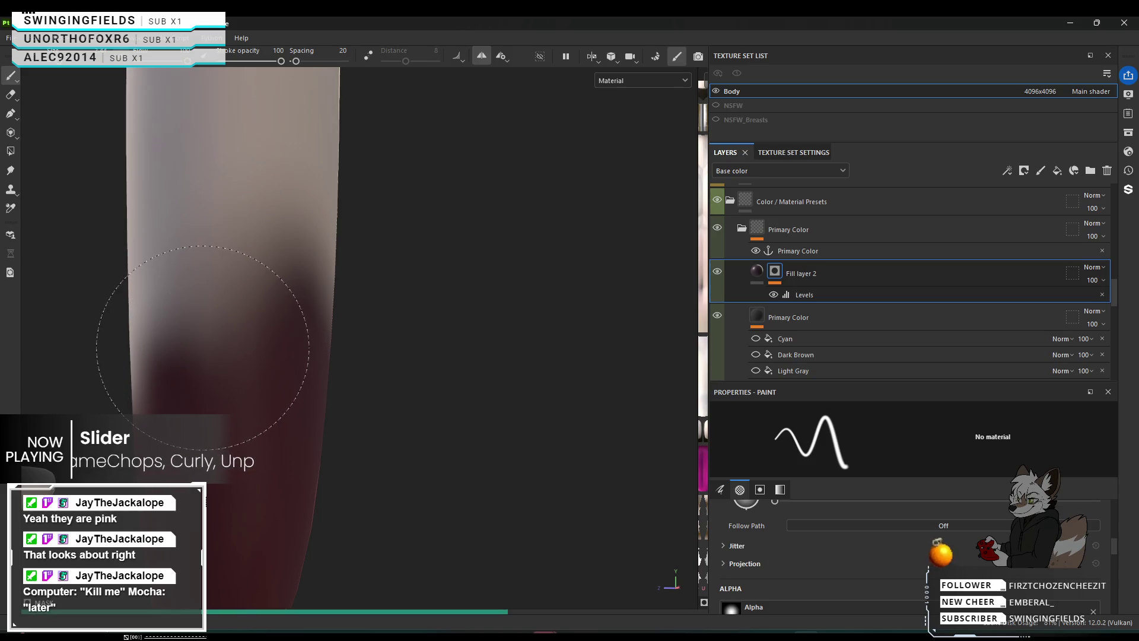
Enlarge the brush and dab dark red across the ear, extending the band higher.
click(196, 346)
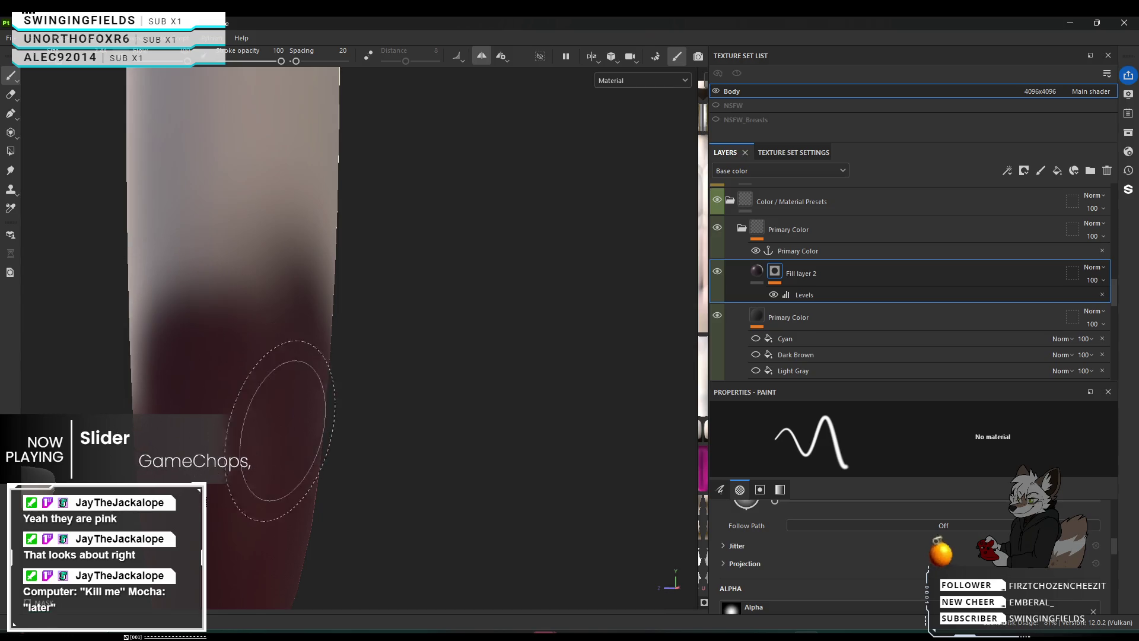
drag(240, 366, 249, 333)
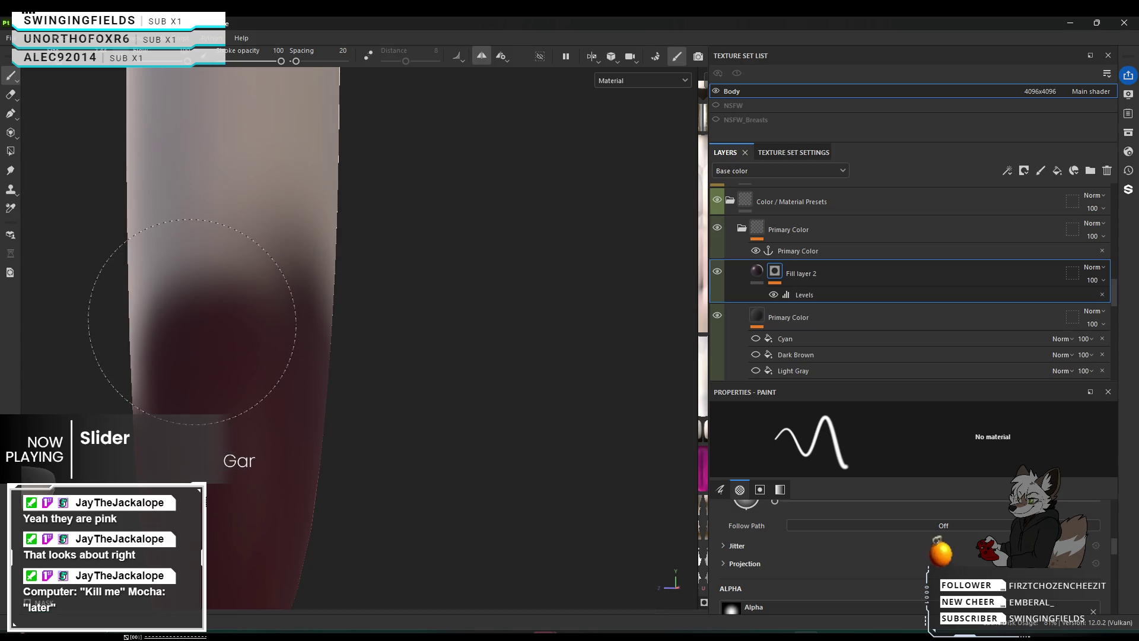
click(192, 322)
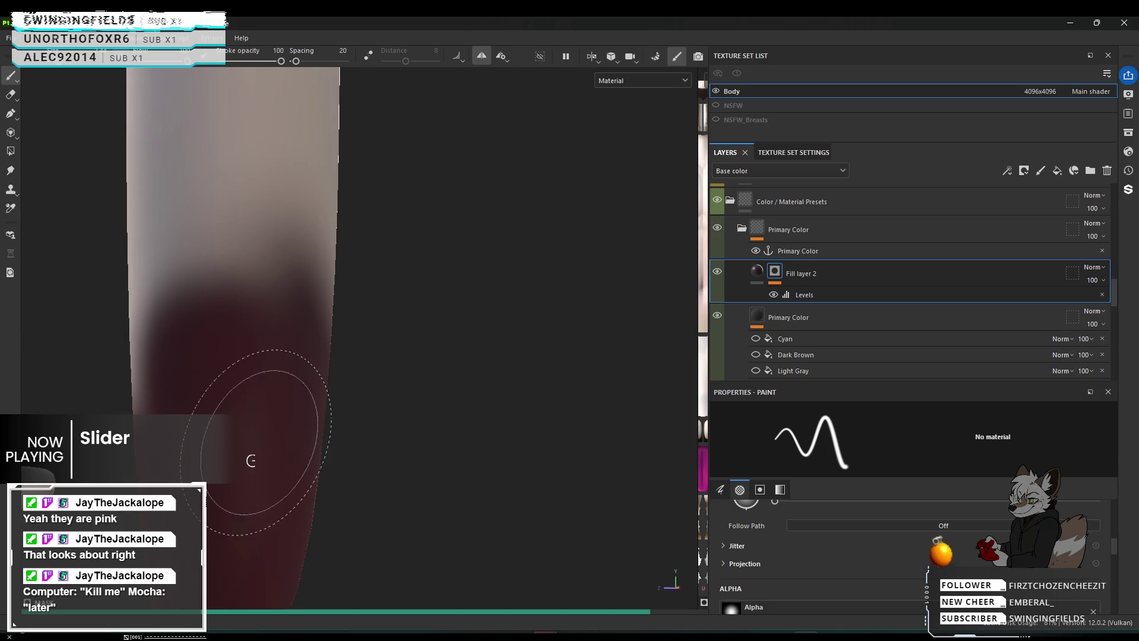
click(259, 495)
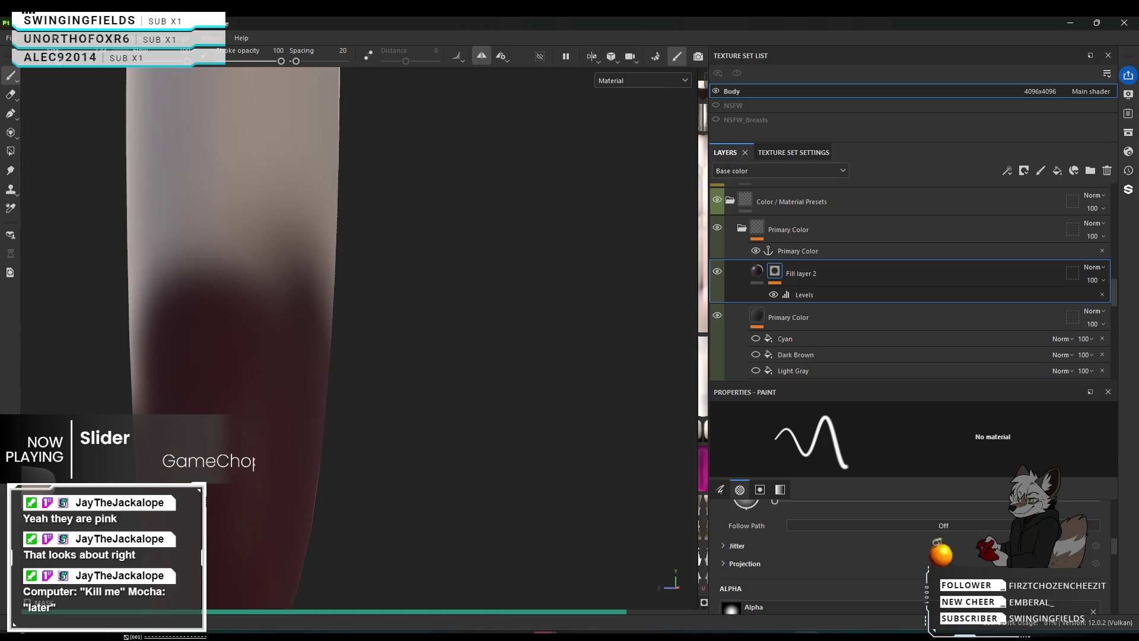
click(274, 431)
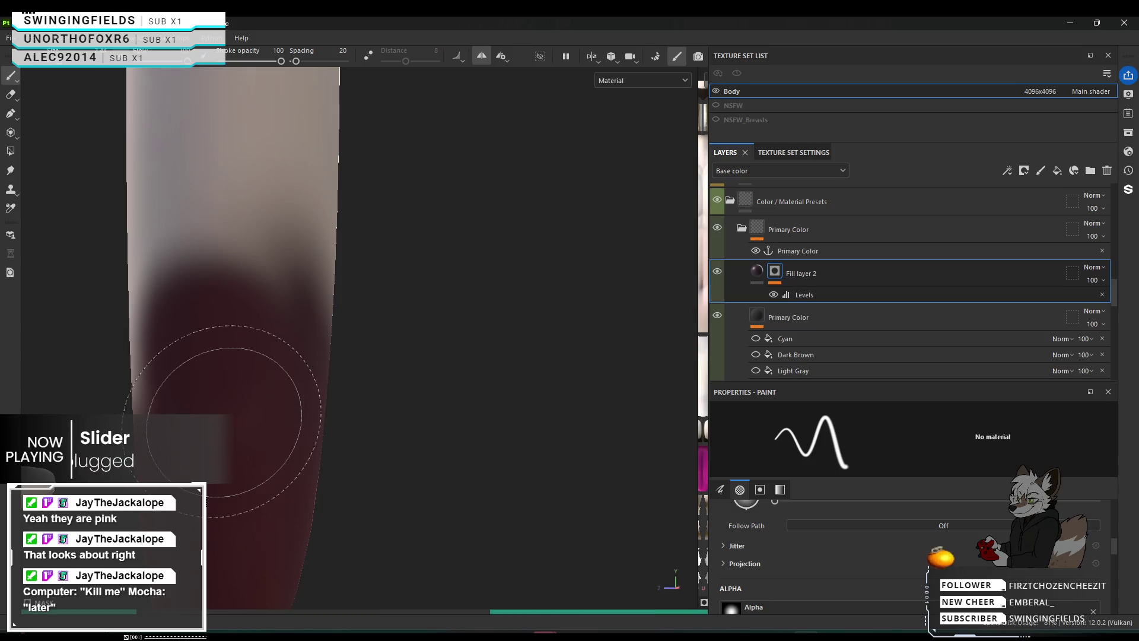
mouse_move(231, 423)
alt+mouse_down()
mouse_move(191, 458)
mouse_move(246, 419)
mouse_move(191, 438)
mouse_move(110, 422)
mouse_move(196, 403)
mouse_move(248, 373)
alt+mouse_up()
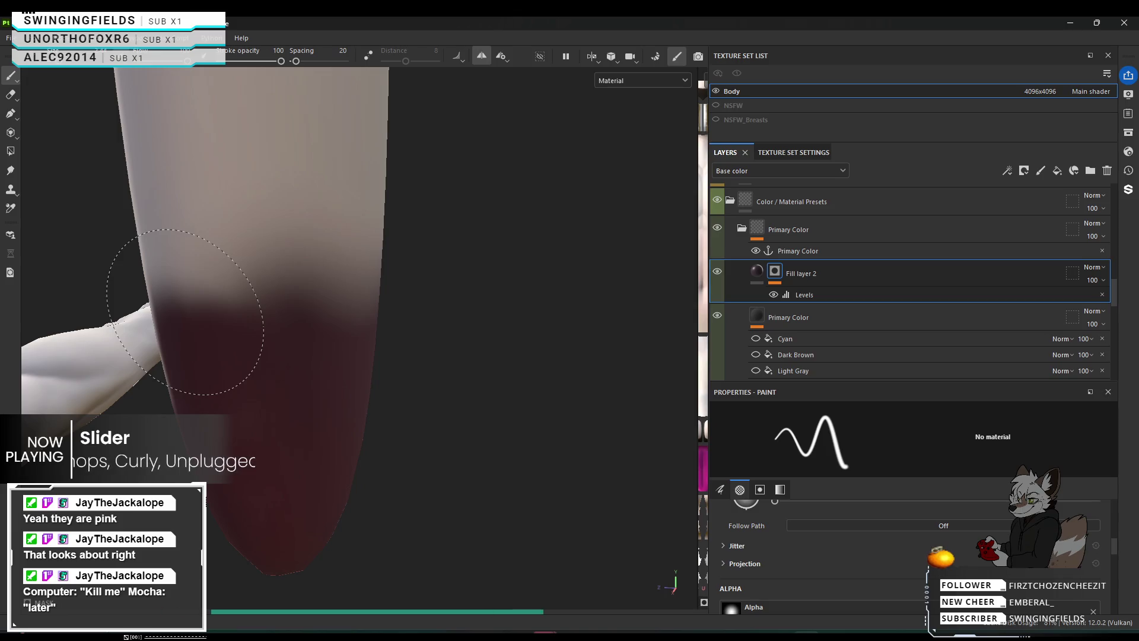
mouse_move(207, 315)
mouse_down()
mouse_move(289, 425)
mouse_move(284, 407)
mouse_move(370, 421)
mouse_move(448, 407)
mouse_move(407, 397)
mouse_move(416, 383)
mouse_up()
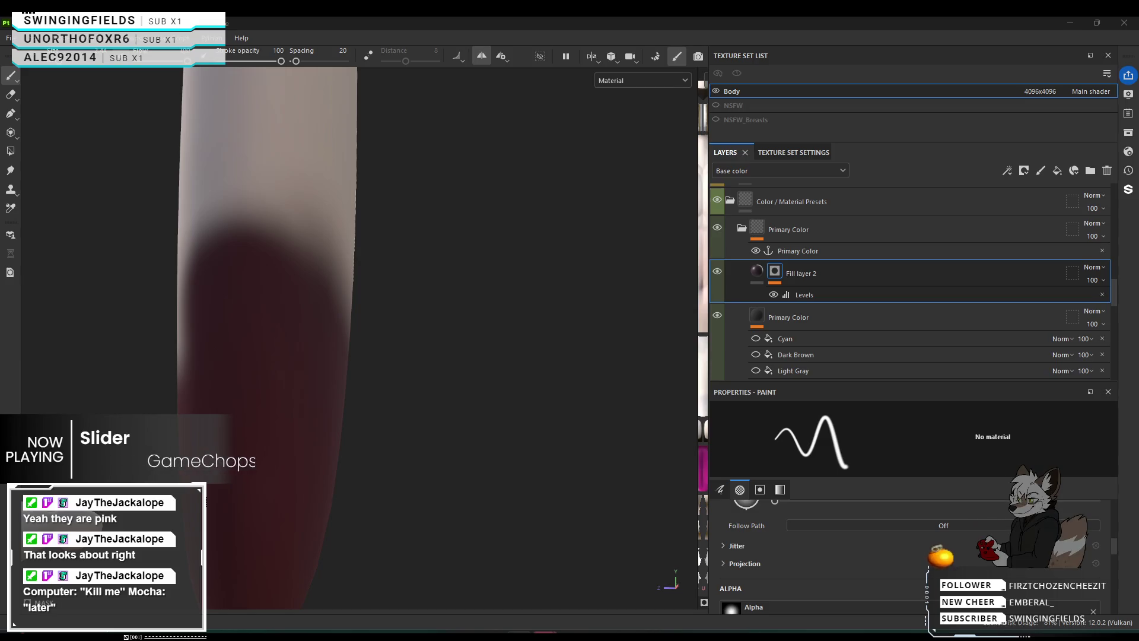
Build up dark red along the ear's edge with repeated dabs, spreading it upward.
middle_drag(191, 344, 159, 391)
mouse_move(158, 391)
alt+mouse_down()
mouse_move(273, 394)
mouse_move(214, 407)
alt+mouse_up()
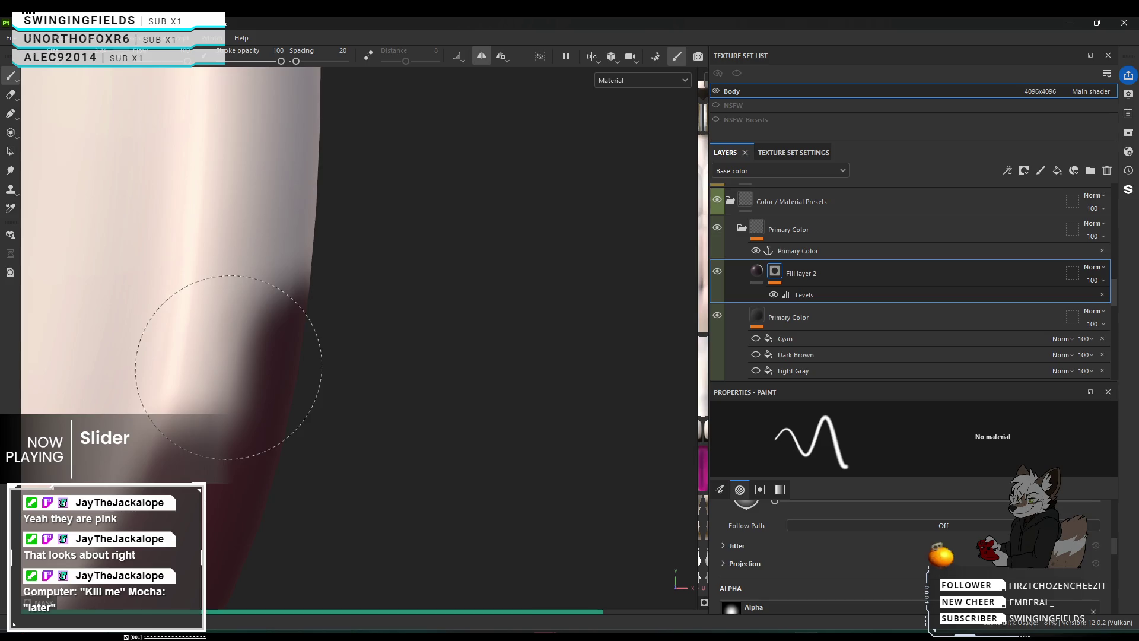
click(231, 343)
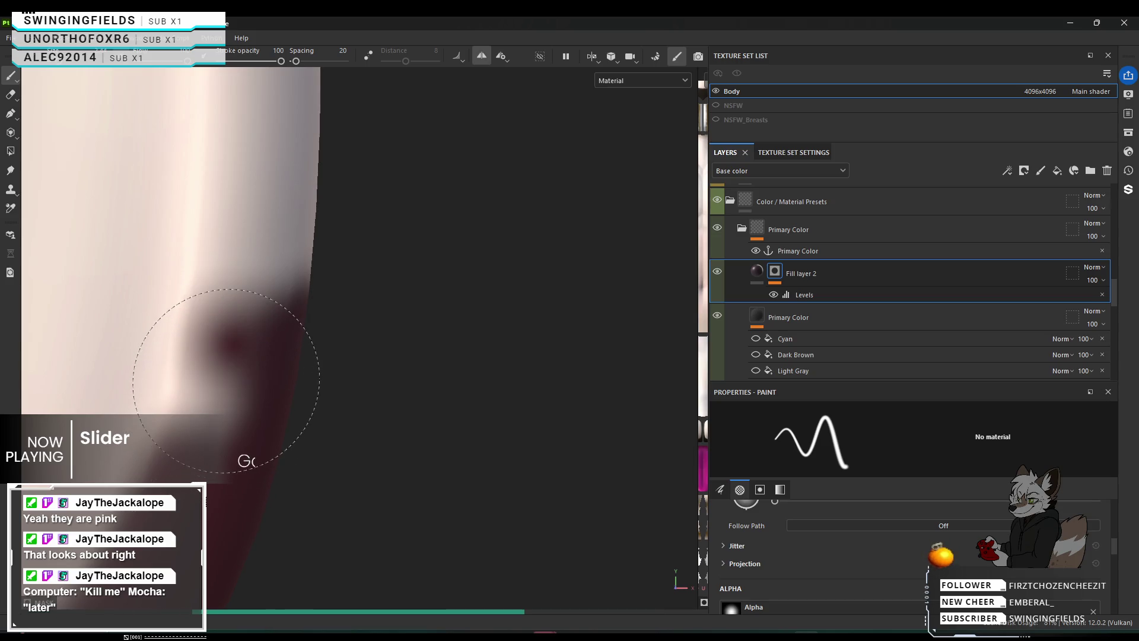
click(227, 376)
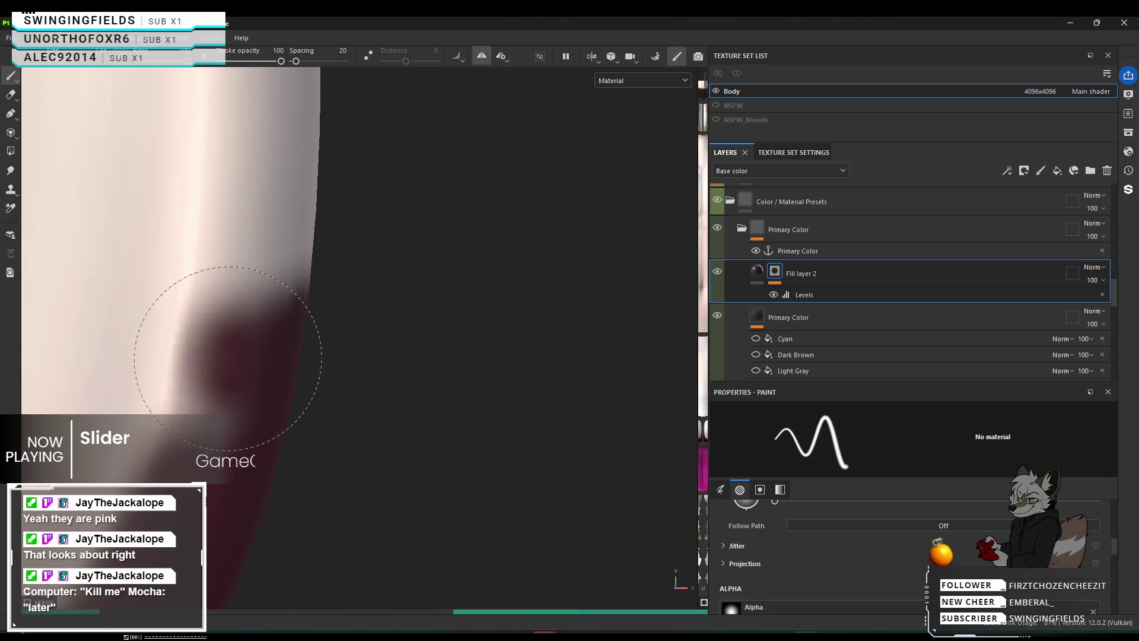
click(223, 377)
click(228, 368)
click(228, 362)
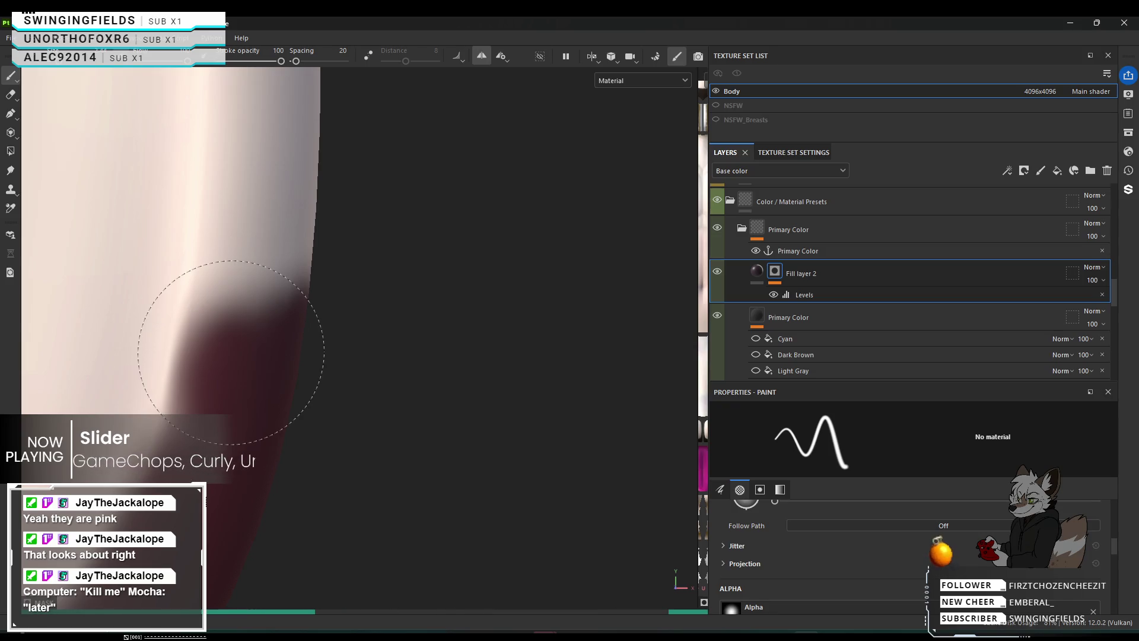
click(217, 396)
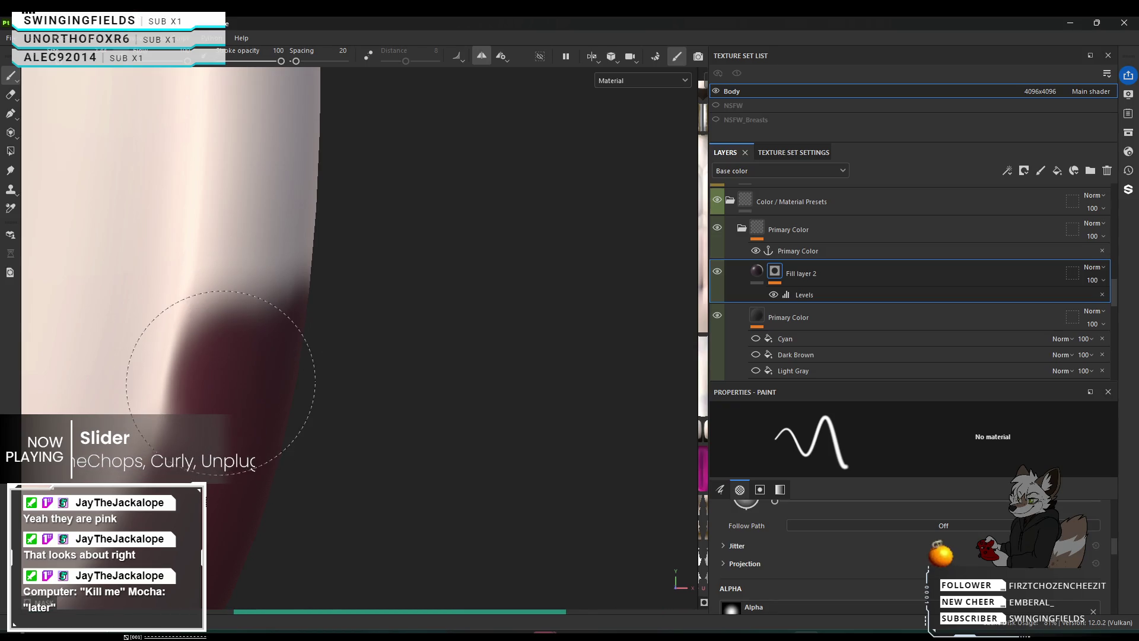
click(228, 352)
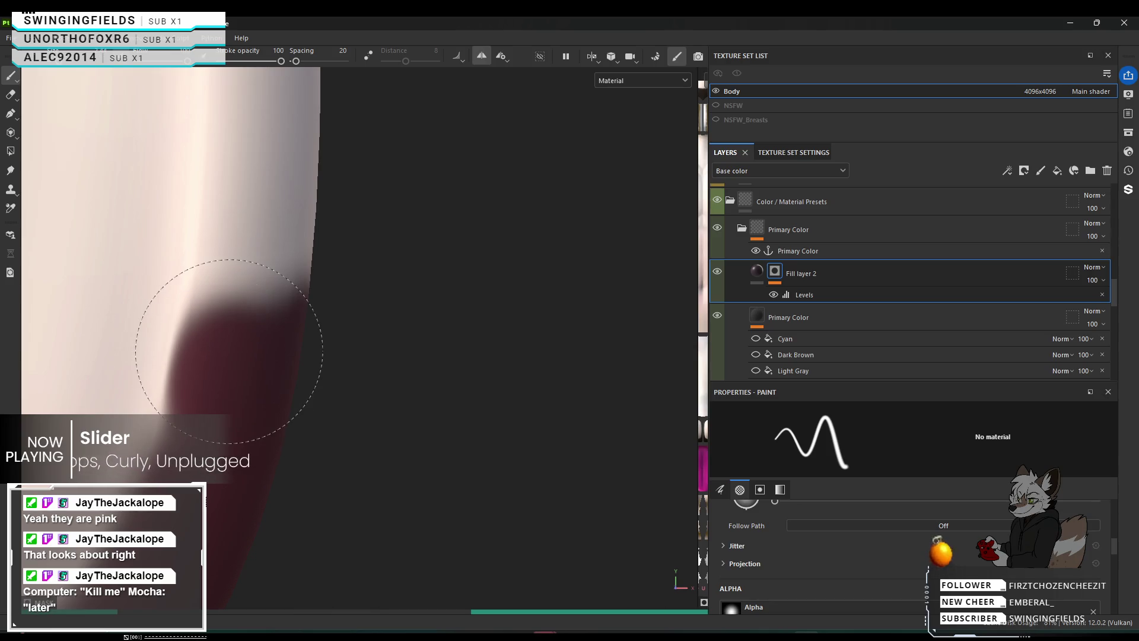
click(216, 392)
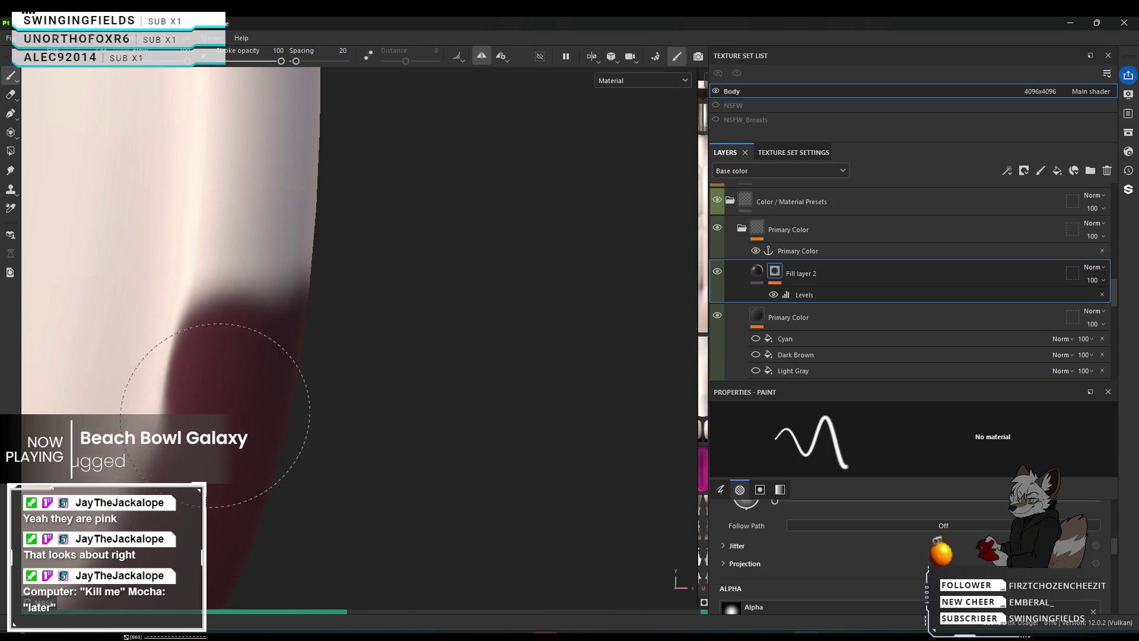
click(209, 434)
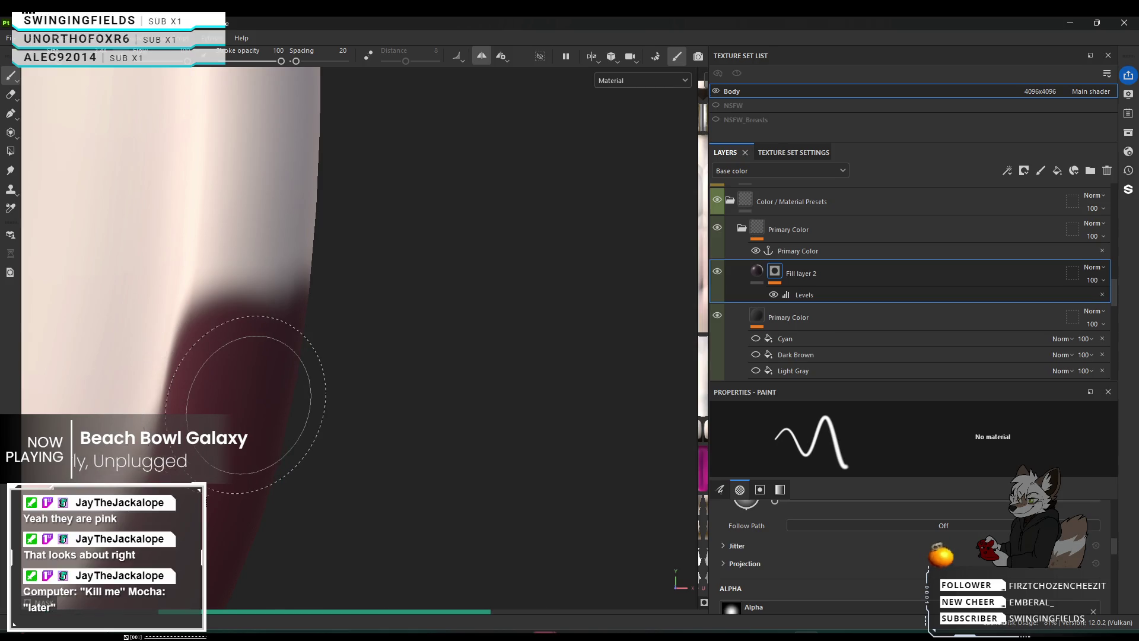
mouse_move(255, 403)
alt+mouse_down()
mouse_move(222, 428)
mouse_move(631, 433)
mouse_move(554, 445)
mouse_move(303, 420)
mouse_move(256, 389)
mouse_move(262, 444)
alt+mouse_up()
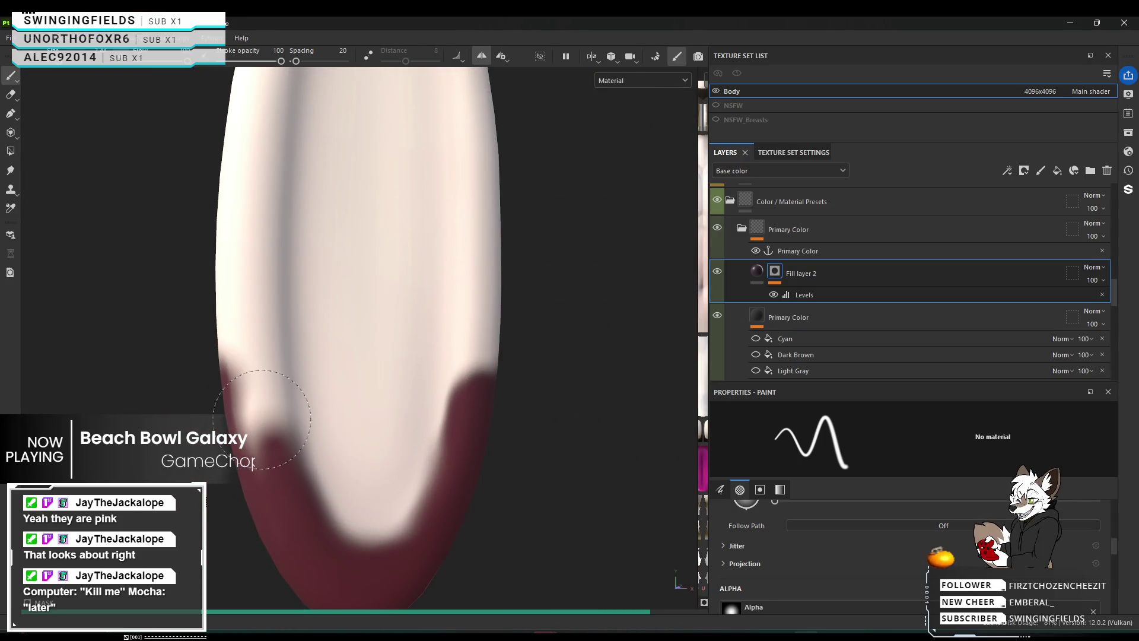
Fill the light patches along the ear tip's left and right edges with dark red.
click(262, 419)
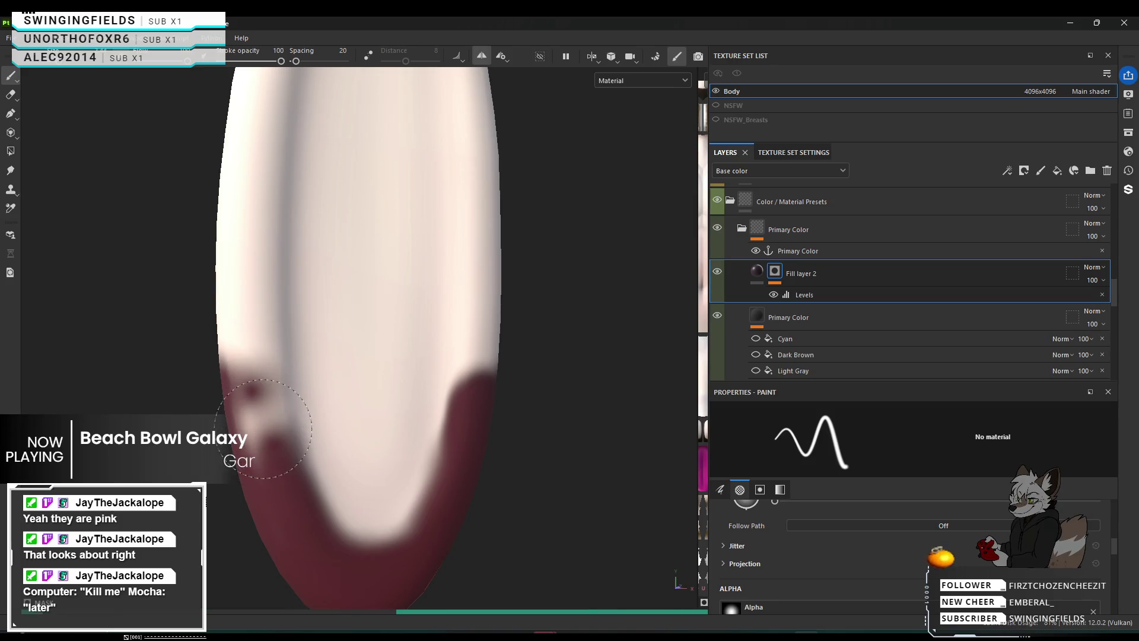
drag(263, 429, 267, 465)
drag(256, 410, 253, 388)
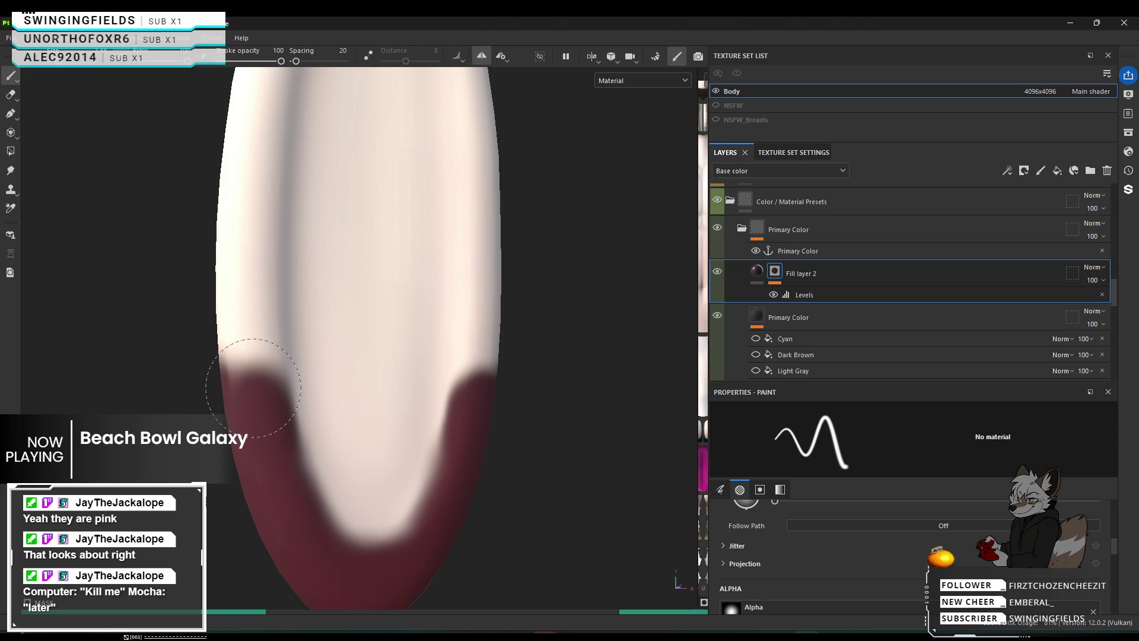
drag(255, 460, 249, 460)
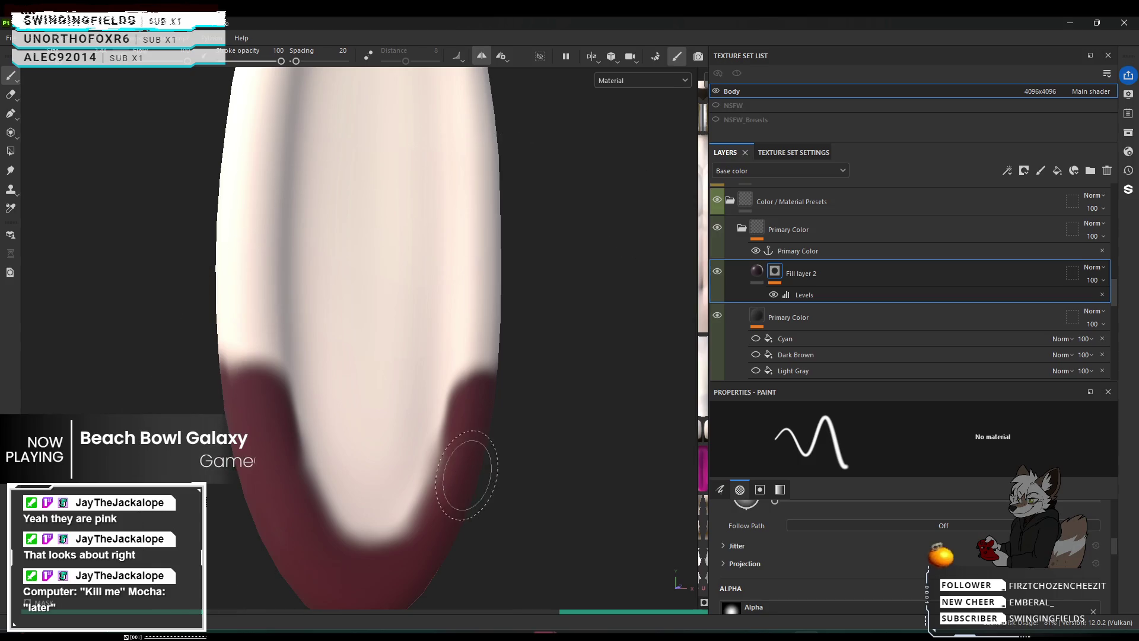
mouse_move(452, 468)
mouse_down()
mouse_move(431, 526)
mouse_move(451, 476)
mouse_move(397, 558)
mouse_up()
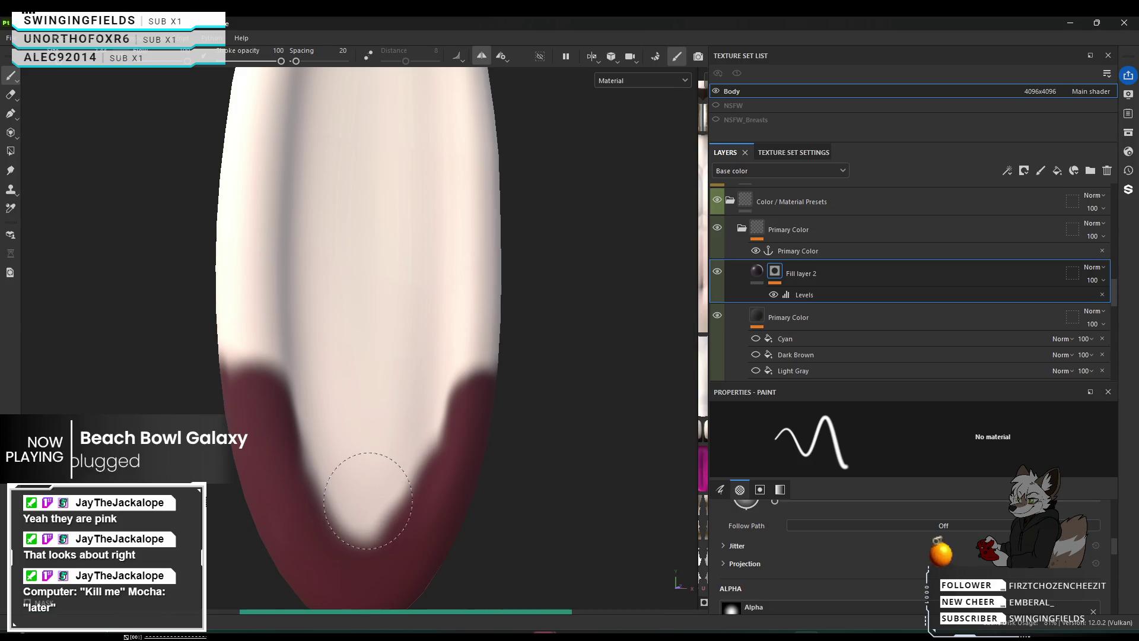
Erase back the band's inner curve, then darken and extend red along the edge.
drag(381, 468, 388, 450)
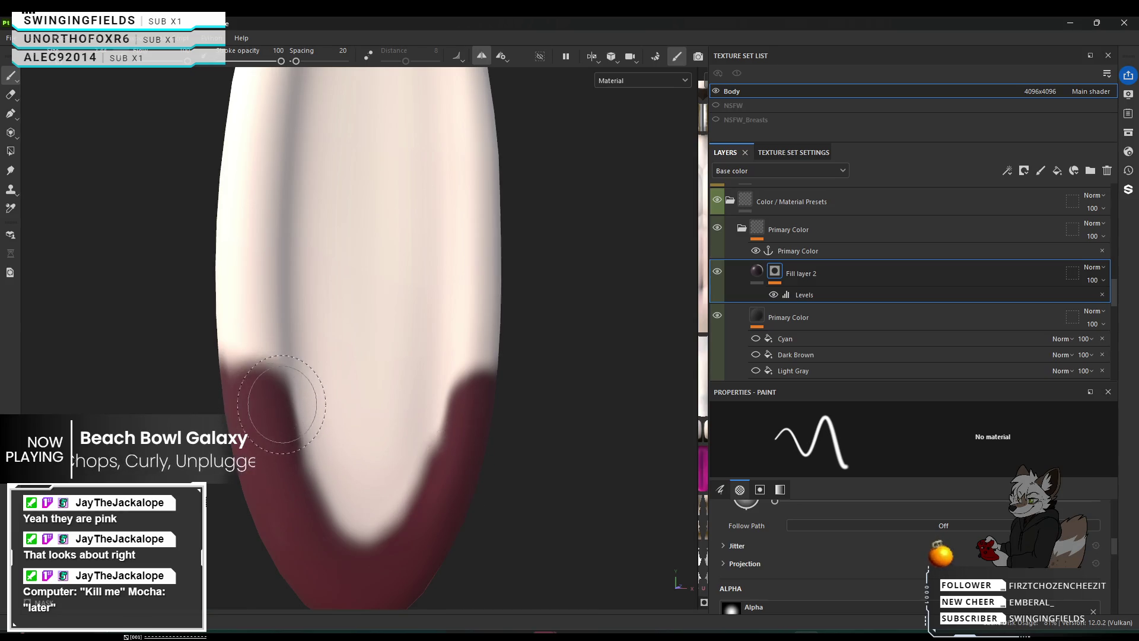
scroll(267, 381, up, 3)
mouse_move(267, 381)
alt+mouse_down()
mouse_move(254, 407)
mouse_move(255, 368)
mouse_move(346, 400)
mouse_move(602, 398)
mouse_move(129, 398)
alt+mouse_up()
drag(255, 332, 290, 388)
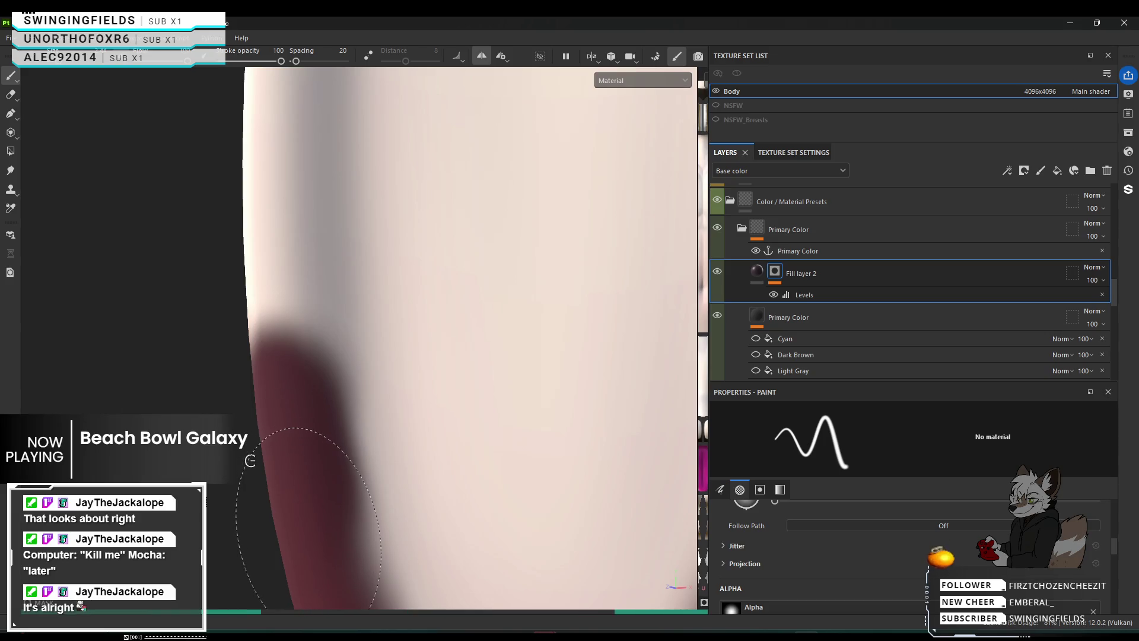
Trim the dark red along the edge and touch up the band's left side.
mouse_move(316, 373)
alt+mouse_down()
mouse_move(328, 347)
mouse_move(320, 418)
alt+mouse_up()
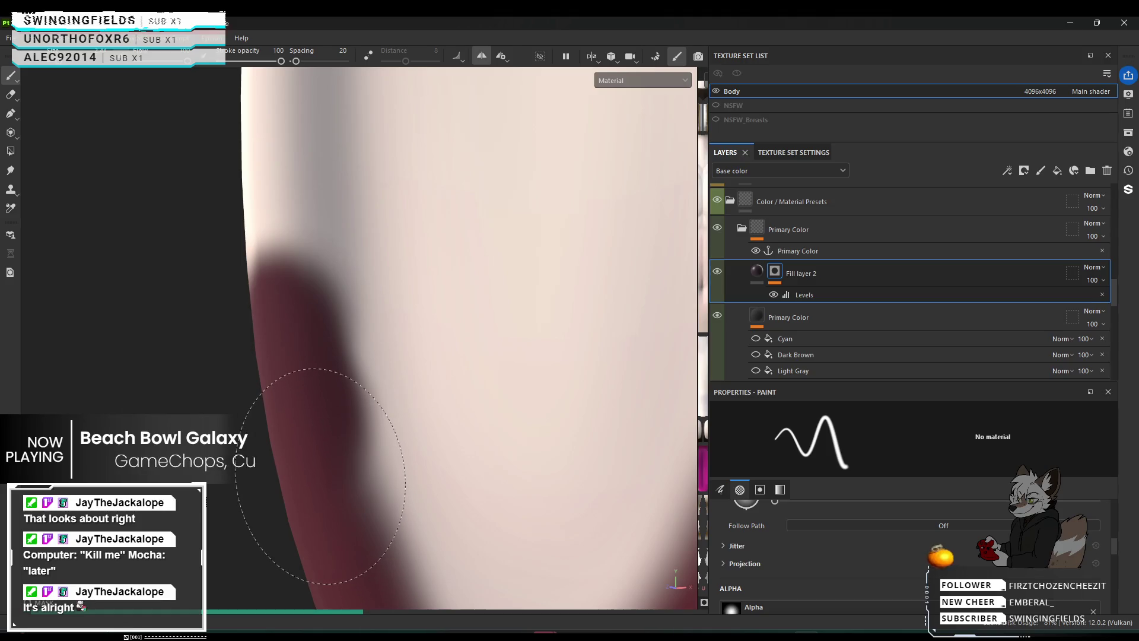
mouse_move(305, 407)
mouse_down()
mouse_move(305, 471)
mouse_move(296, 448)
mouse_up()
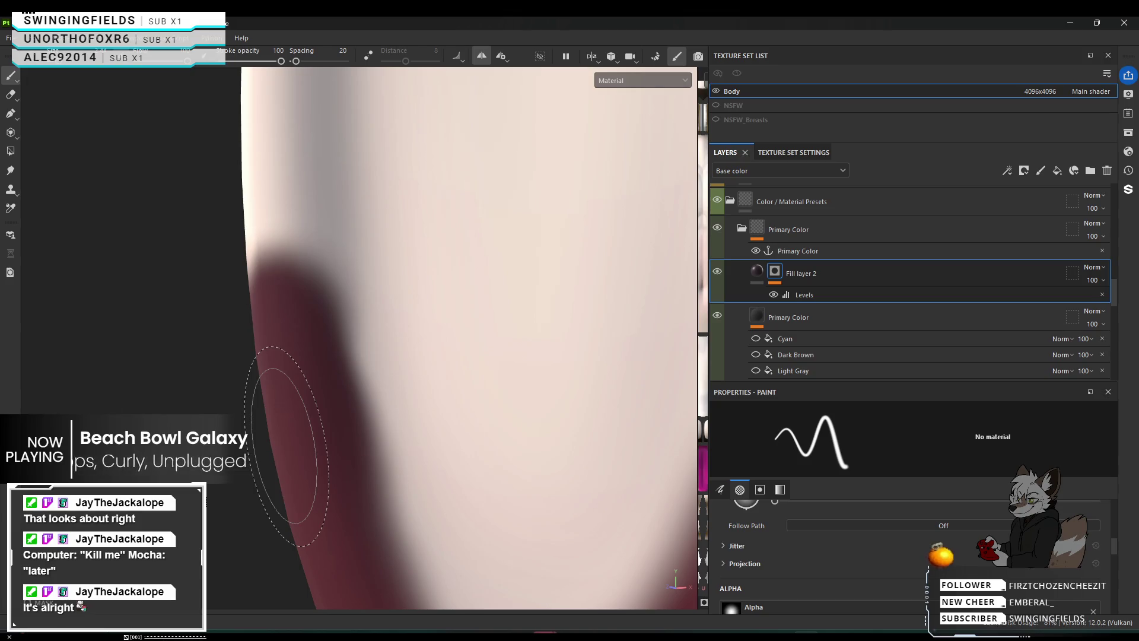
mouse_move(382, 394)
alt+mouse_down()
mouse_move(356, 401)
mouse_move(451, 459)
alt+mouse_up()
mouse_move(356, 350)
mouse_down()
mouse_move(330, 382)
mouse_move(311, 383)
mouse_move(324, 387)
mouse_move(331, 432)
mouse_move(412, 420)
mouse_move(442, 440)
mouse_move(326, 394)
mouse_move(251, 407)
mouse_move(70, 406)
mouse_move(217, 406)
mouse_up()
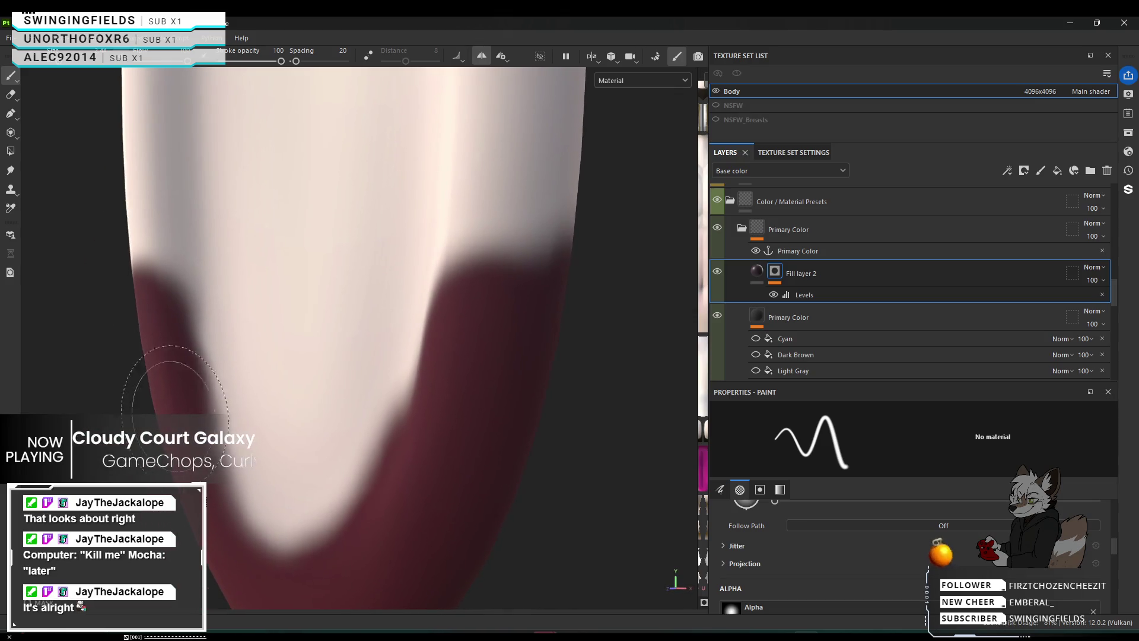
drag(521, 300, 504, 314)
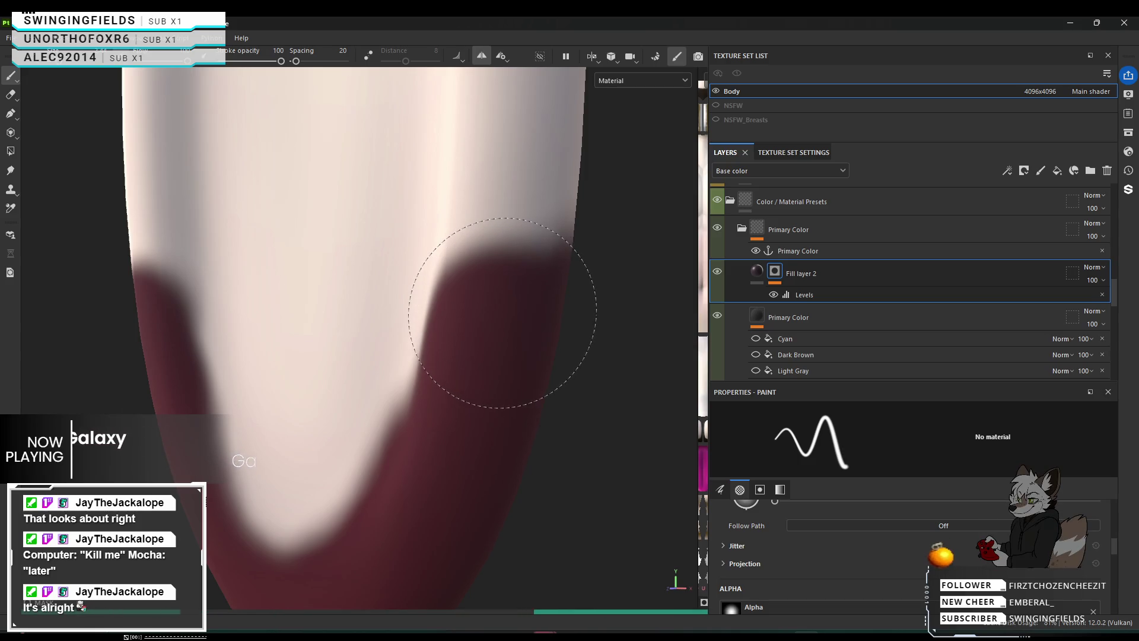
Paint dark red down the ear's other edge, then view both ear tips.
alt+middle_drag(511, 314, 517, 316)
scroll(517, 316, up, 3)
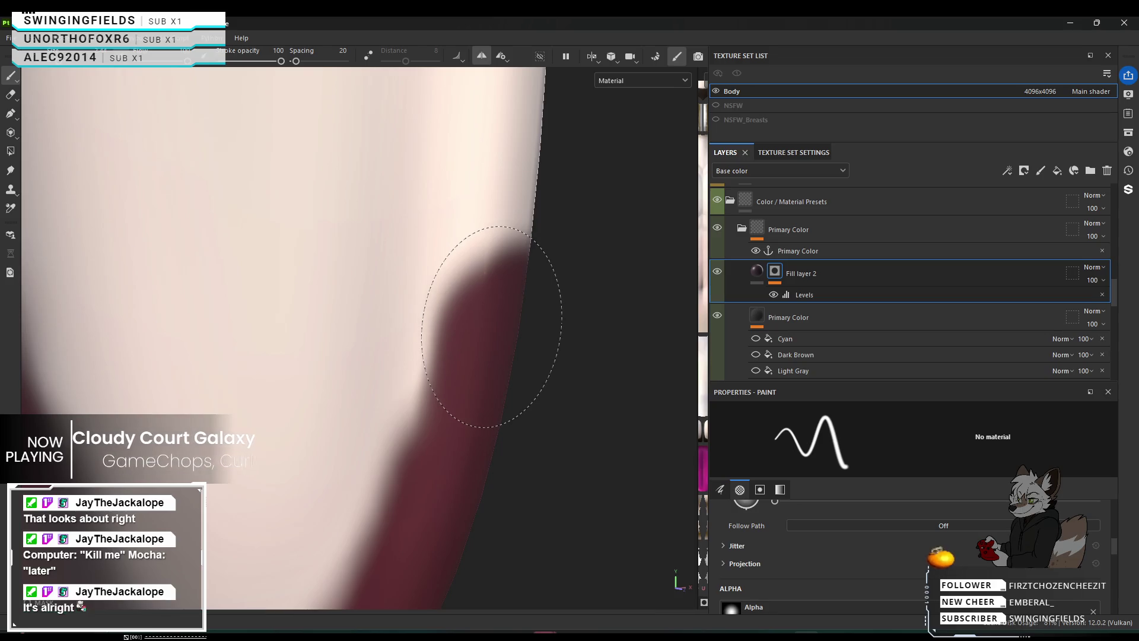
drag(491, 341, 483, 366)
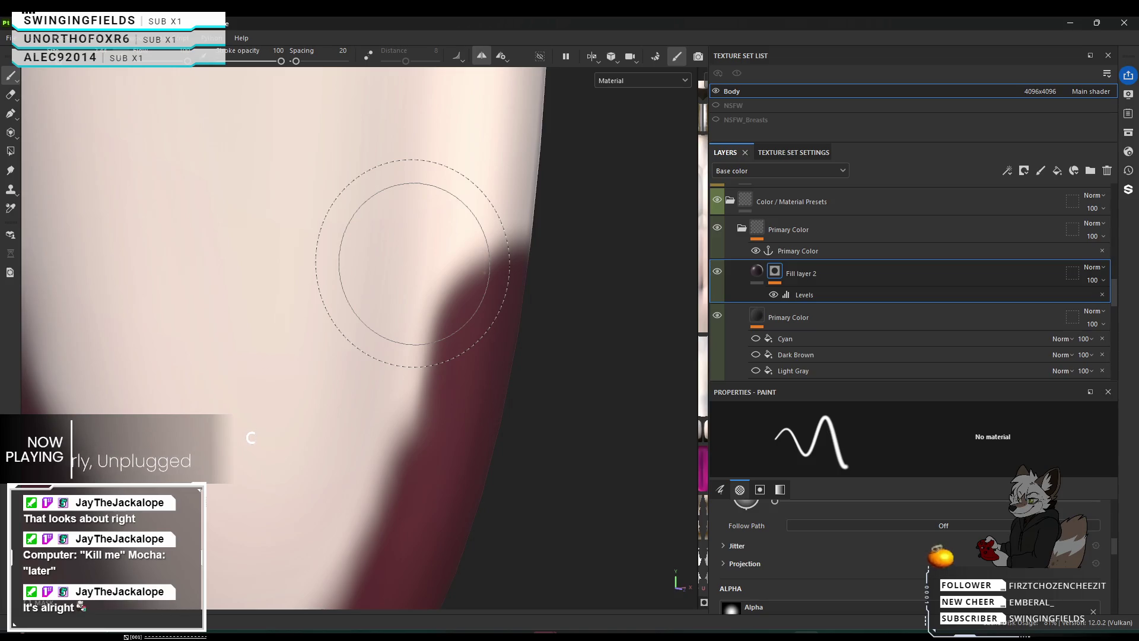
scroll(249, 241, down, 5)
mouse_move(254, 261)
alt+mouse_down()
mouse_move(234, 318)
mouse_move(264, 367)
mouse_move(656, 412)
mouse_move(579, 402)
mouse_move(855, 394)
mouse_move(699, 374)
mouse_move(696, 395)
alt+mouse_up()
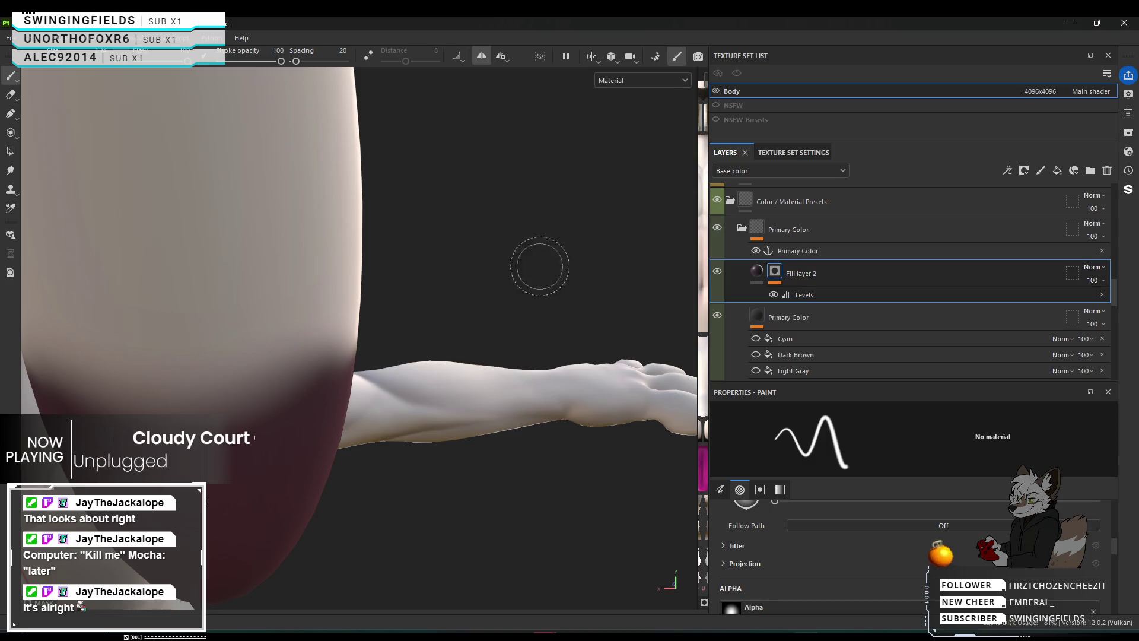
Duplicate Fill layer 2 with Ctrl+D, creating Fill layer 3 above it.
alt+middle_drag(506, 275, 524, 261)
scroll(524, 261, down, 2)
scroll(489, 287, down, 5)
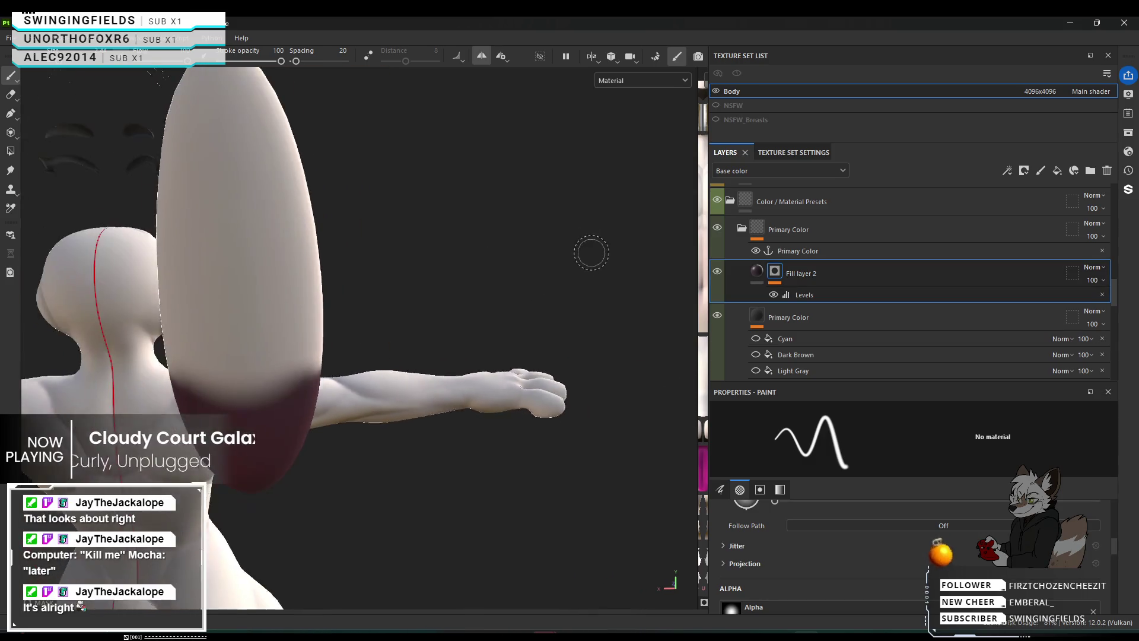
scroll(597, 297, up, 3)
mouse_move(569, 297)
alt+mouse_down()
mouse_move(598, 296)
mouse_move(95, 298)
alt+mouse_up()
scroll(597, 297, up, 4)
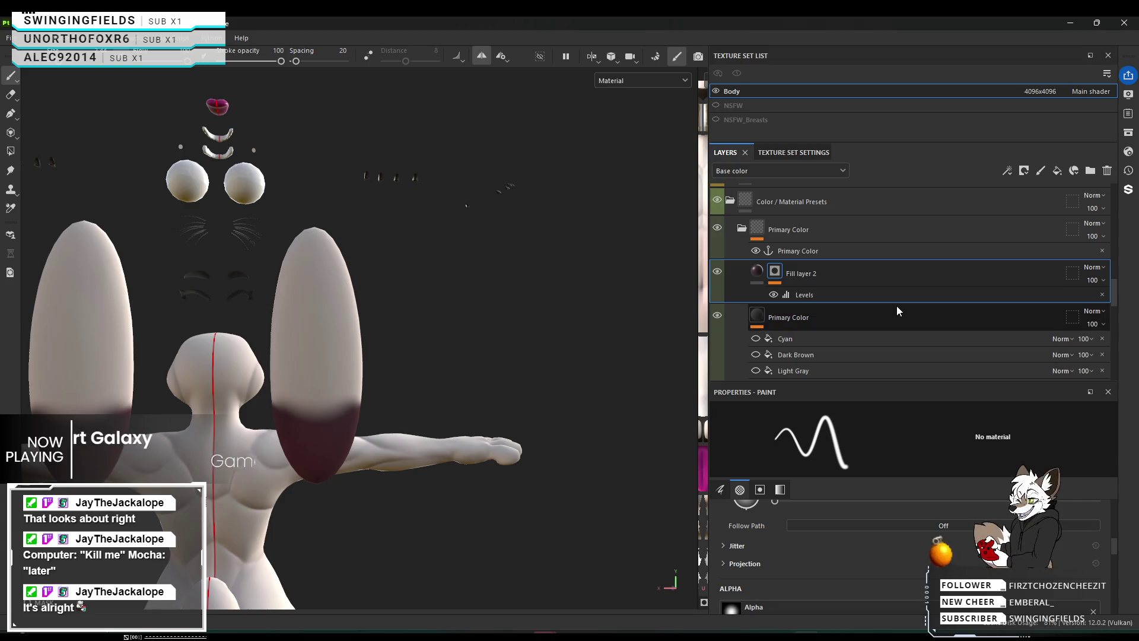
click(874, 268)
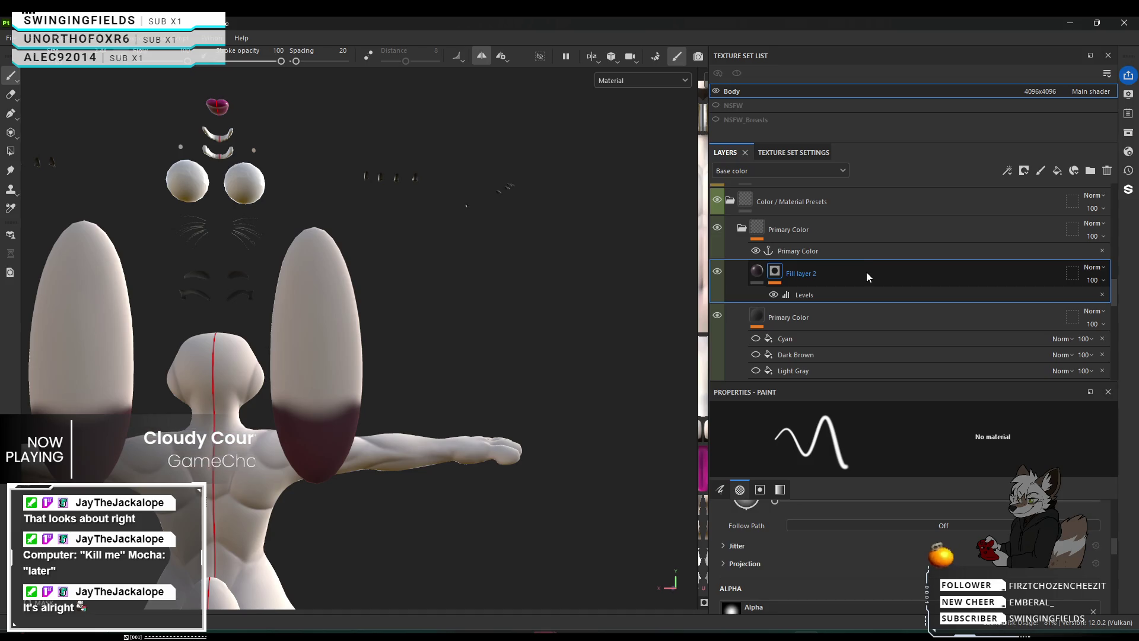
key(ctrl+d)
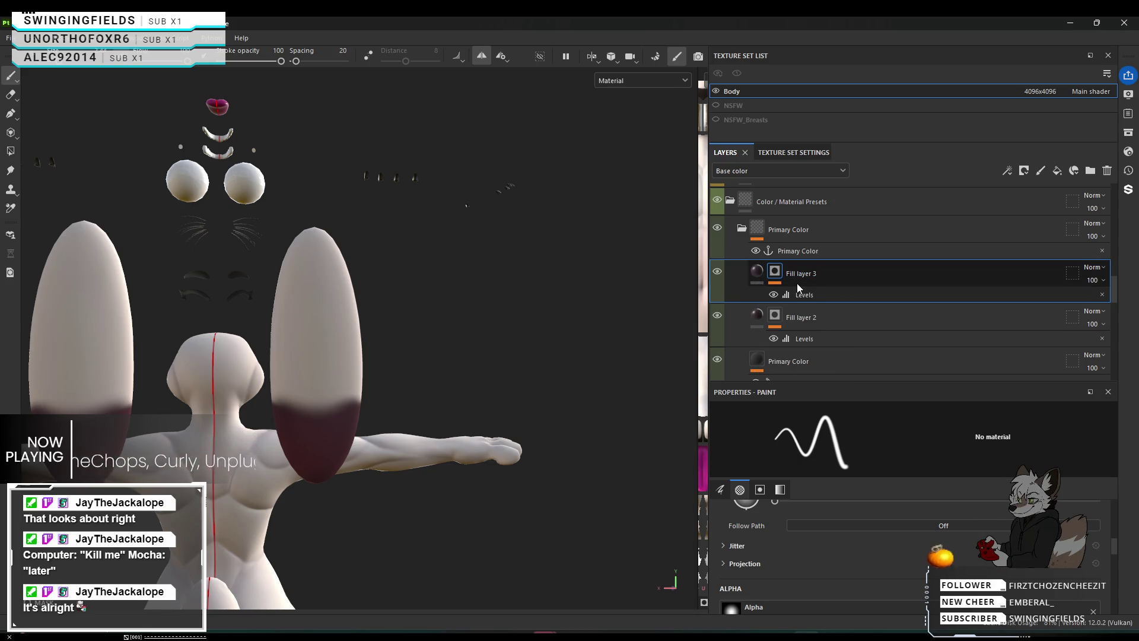
Give Fill layer 3 a light pink base color and move it below Fill layer 2.
click(760, 273)
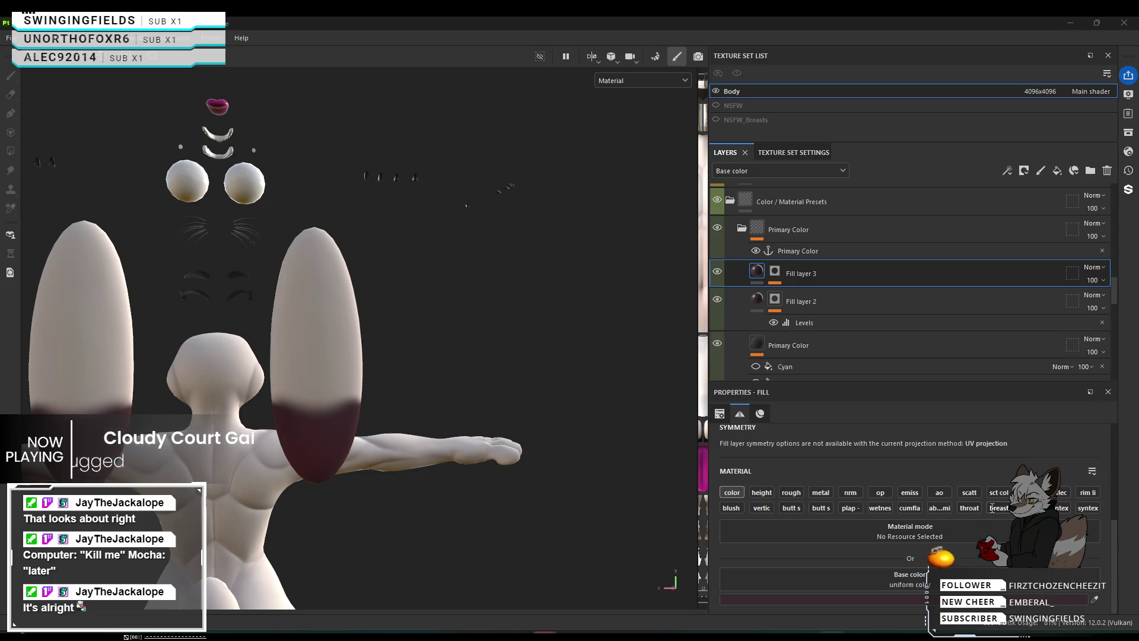
scroll(974, 534, up, 3)
scroll(974, 557, down, 3)
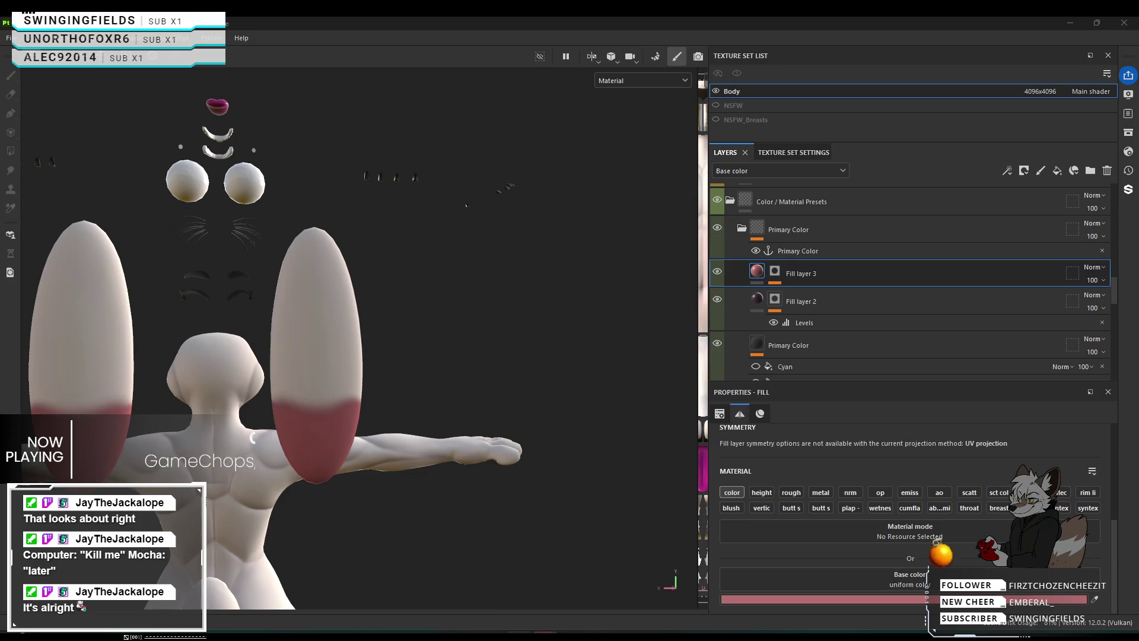
scroll(342, 422, up, 3)
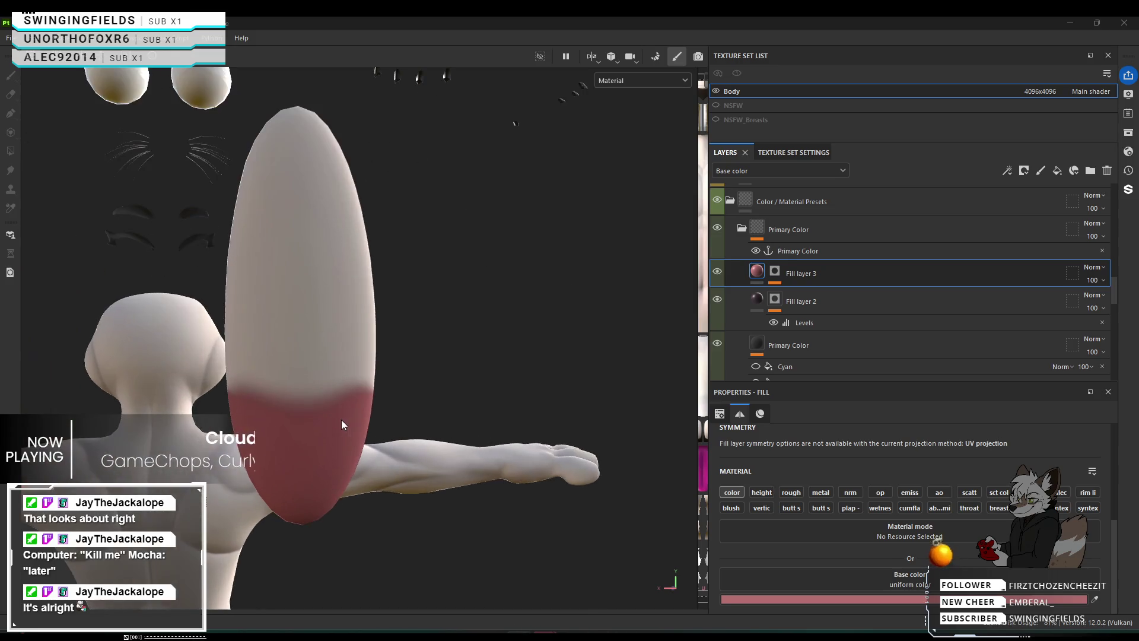
click(778, 274)
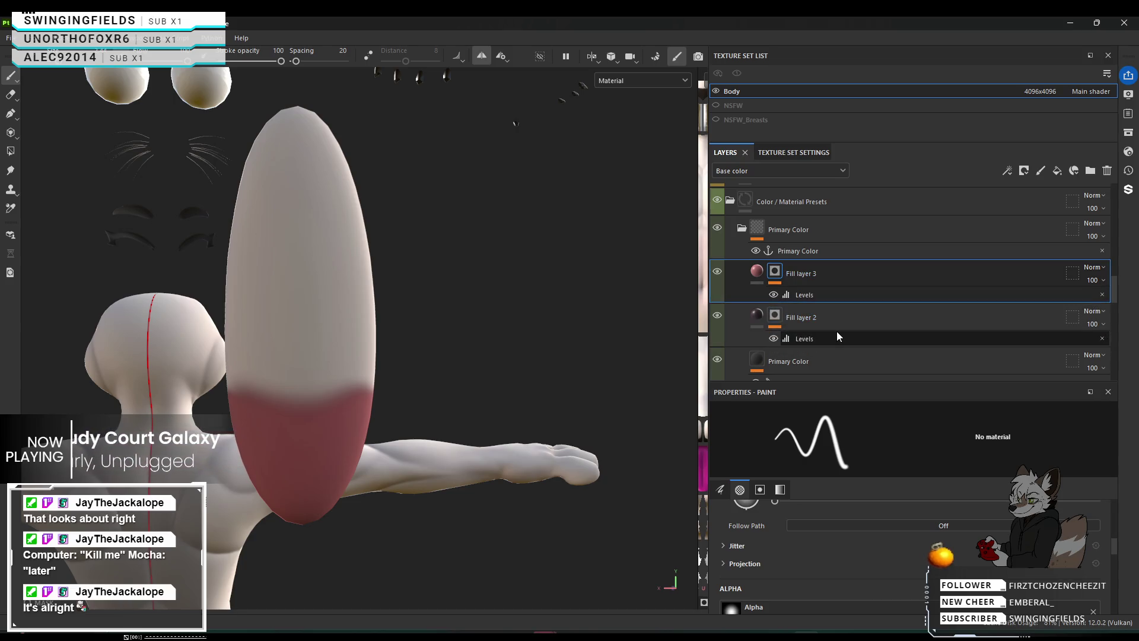
drag(837, 270, 823, 337)
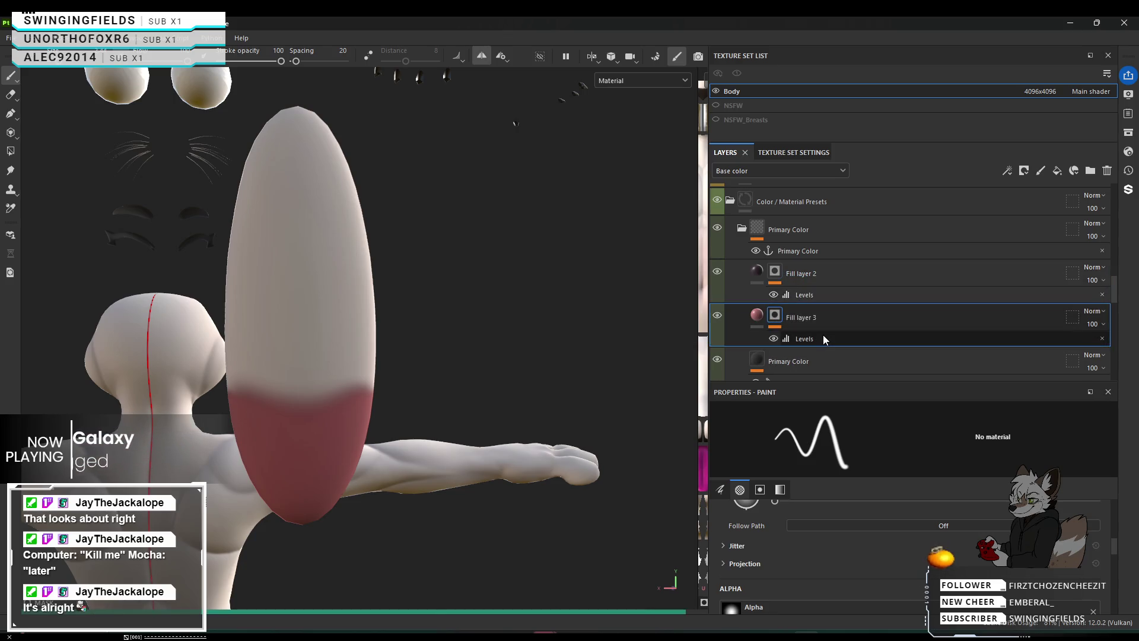
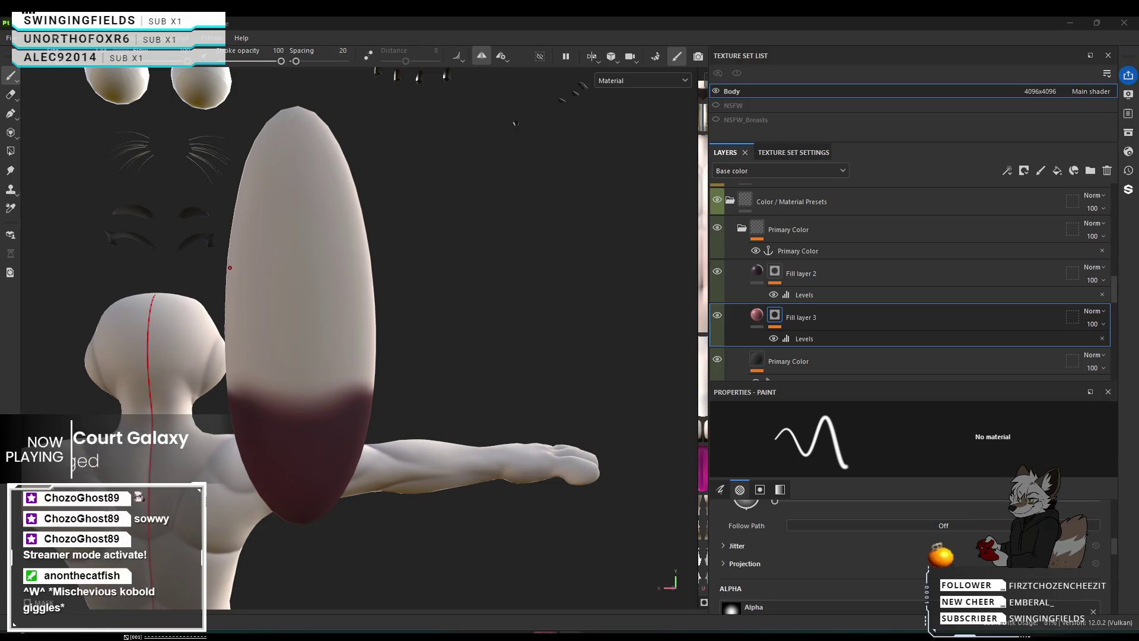
Return to Painter and enlarge and soften the paint brush for blending on the ears.
key(alt+Tab)
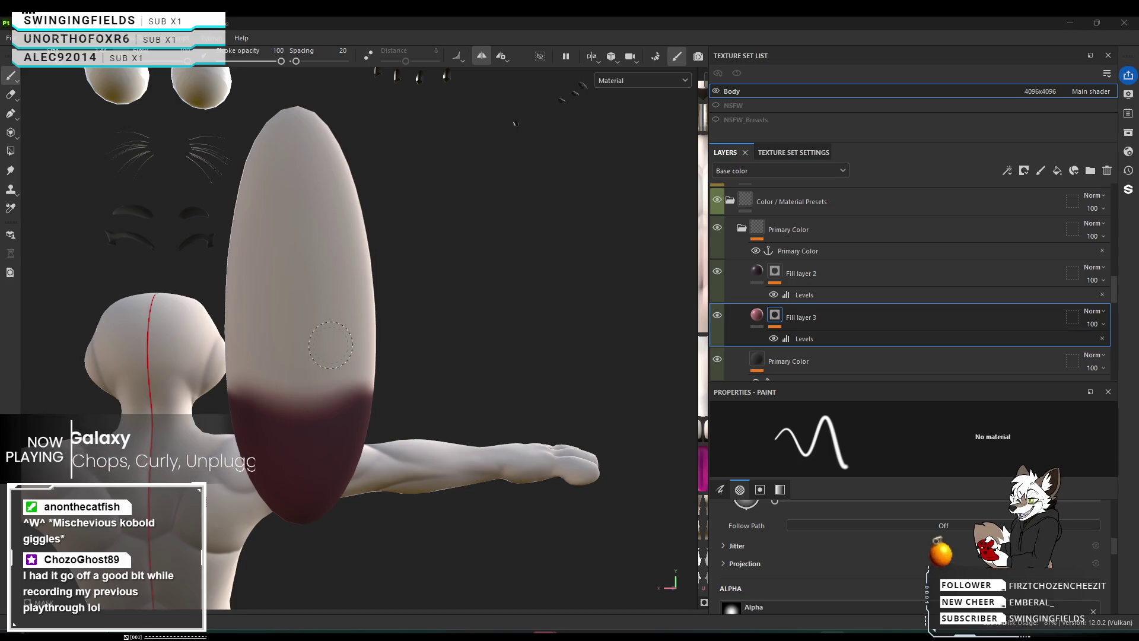
right_click(429, 337)
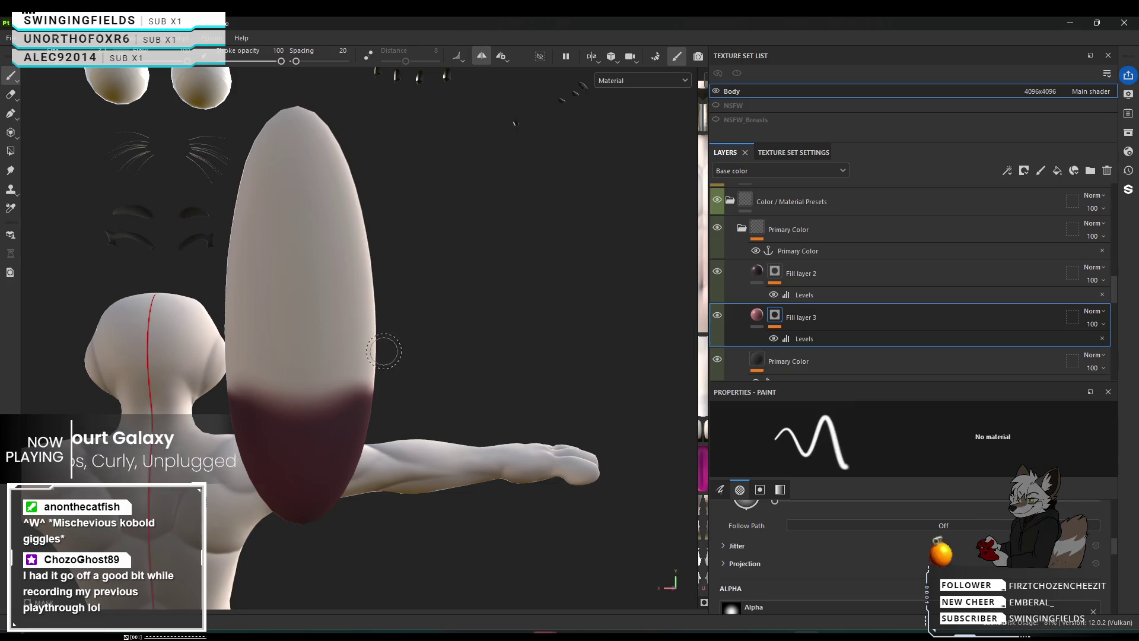
ctrl+right_drag(333, 342, 391, 365)
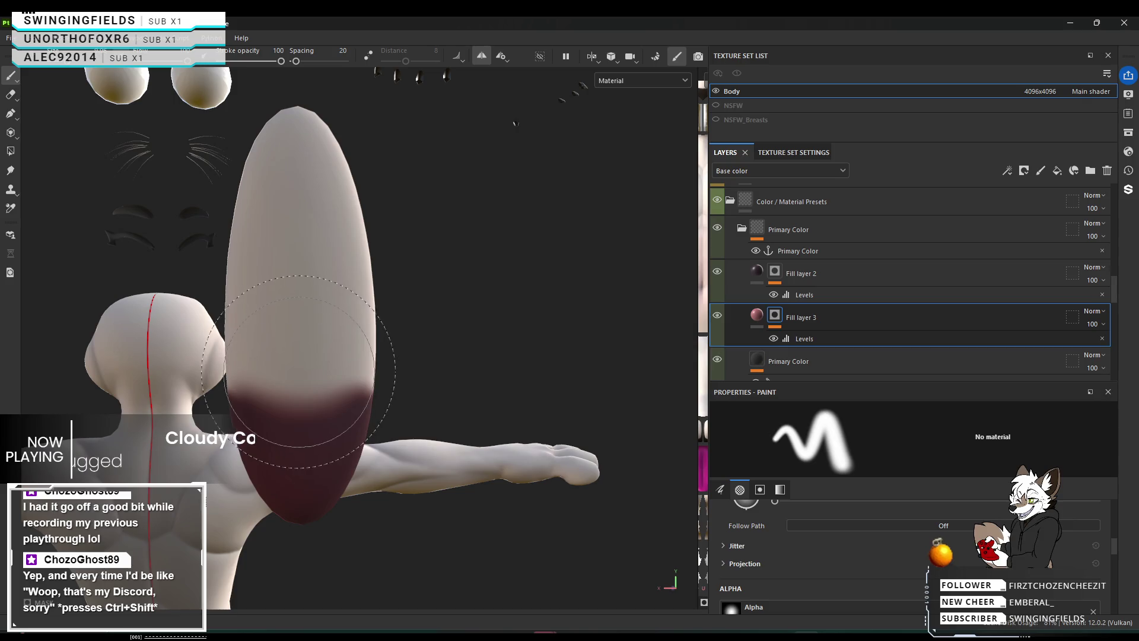
scroll(300, 372, down, 10)
scroll(368, 372, up, 6)
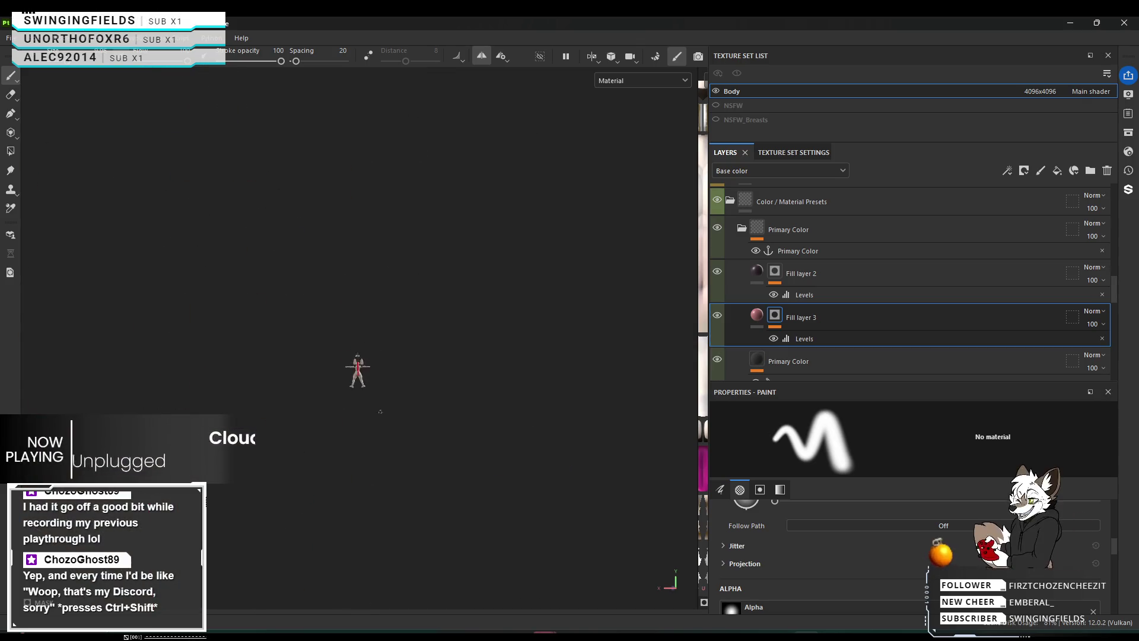
With symmetry on, dab a soft pink blush above the dark red tips of both ears.
scroll(372, 371, up, 5)
mouse_move(372, 371)
alt+mouse_down()
mouse_move(418, 309)
mouse_move(427, 325)
mouse_move(308, 338)
alt+mouse_up()
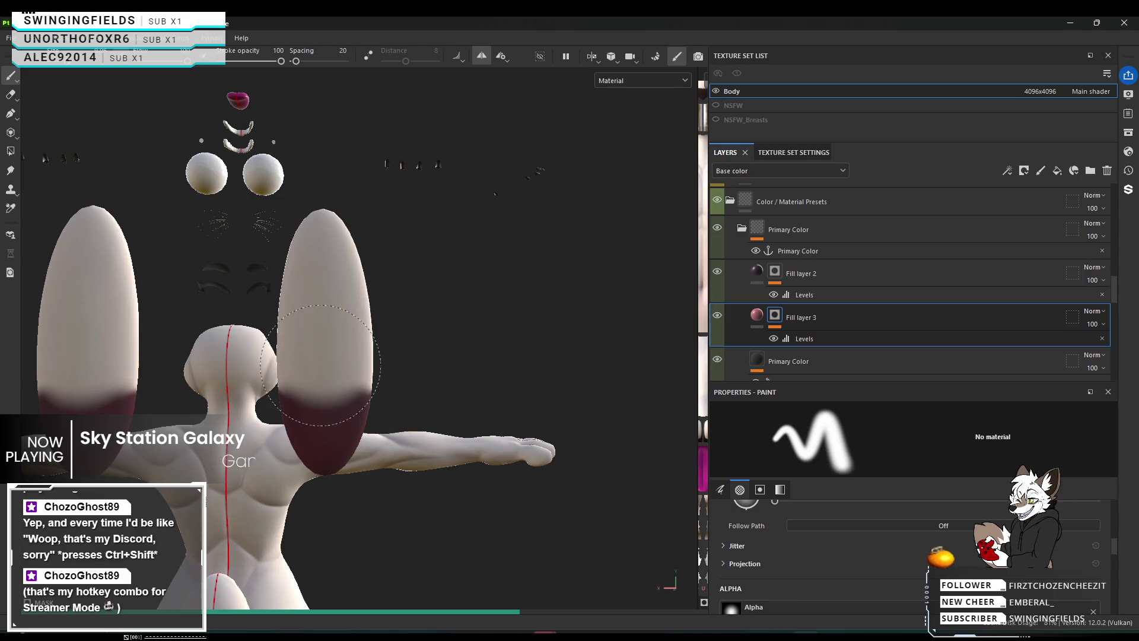
click(333, 365)
click(332, 368)
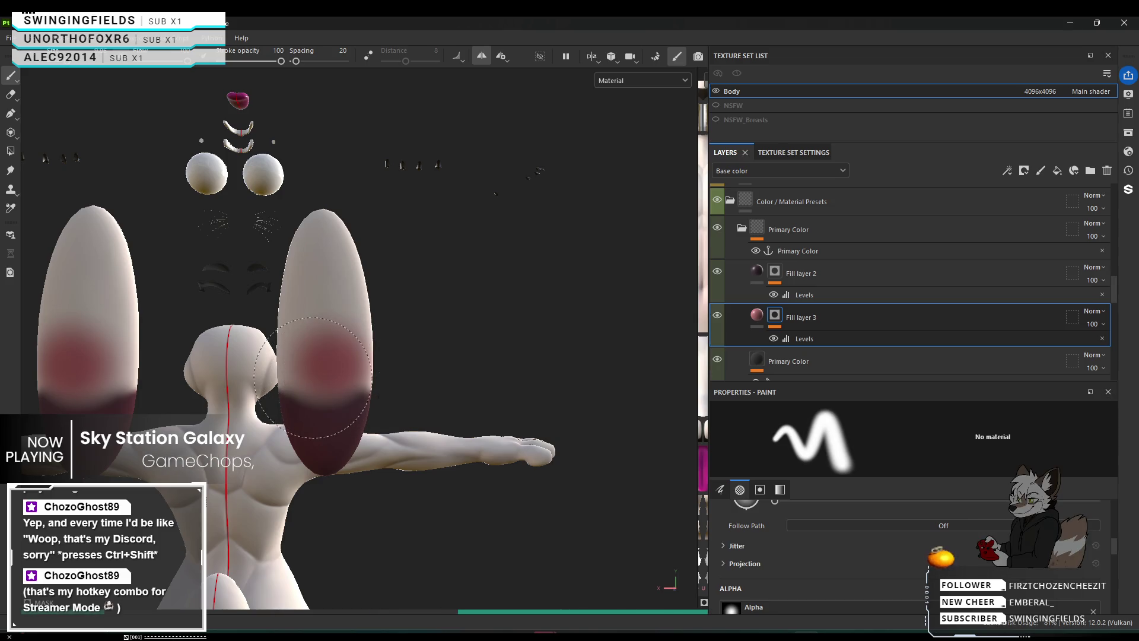
click(335, 376)
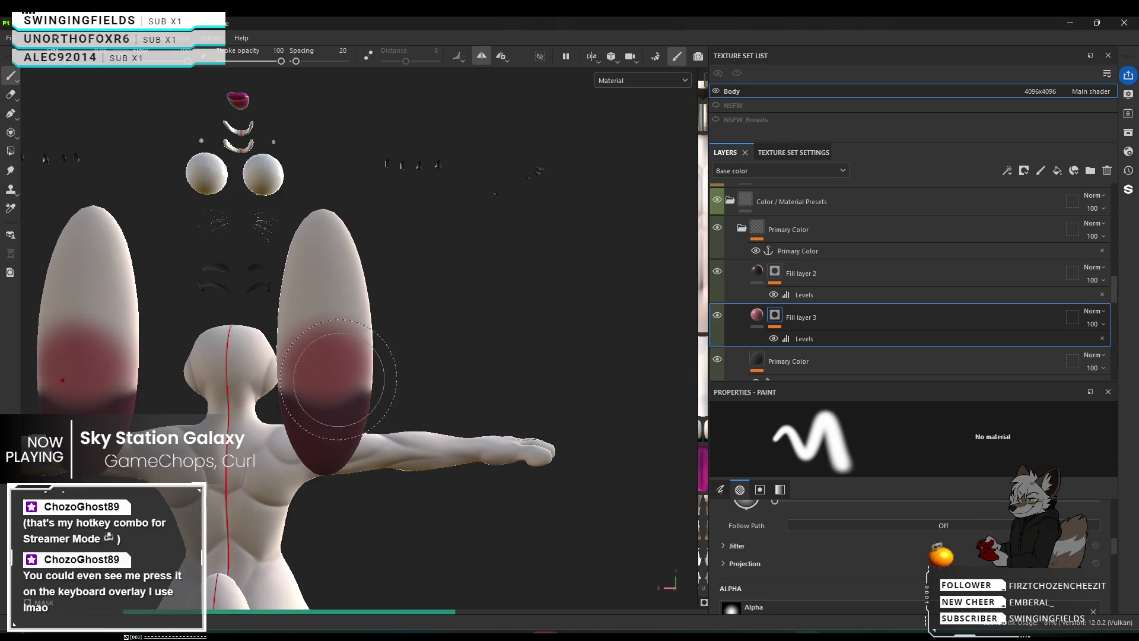
click(339, 379)
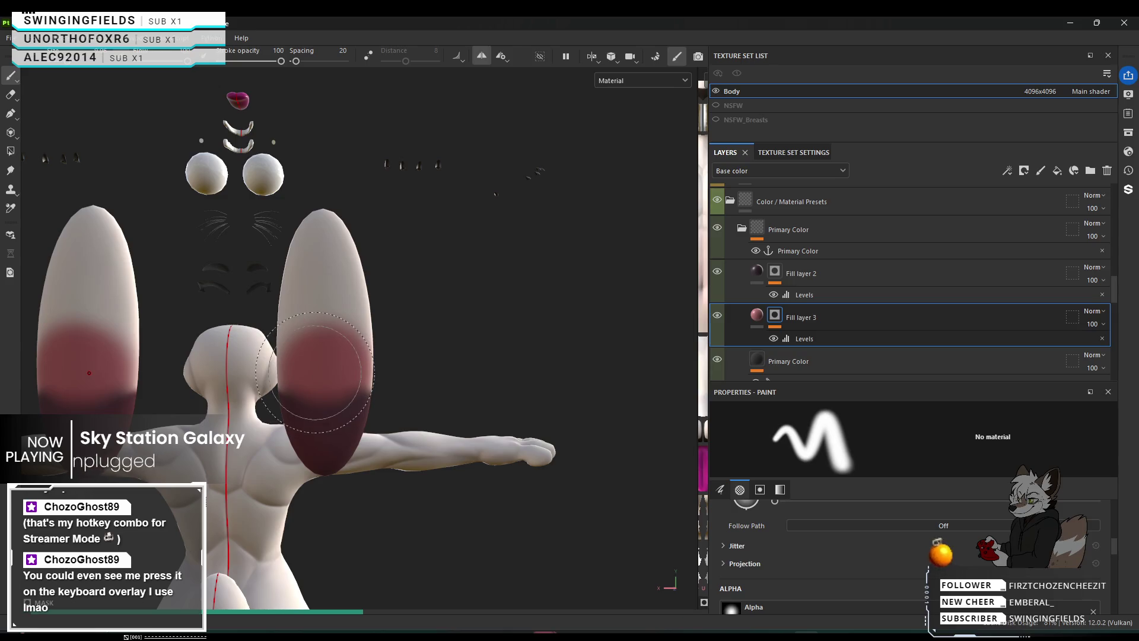
Orbit around the head to check the blush on the ears in profile.
alt+drag(353, 366, 427, 364)
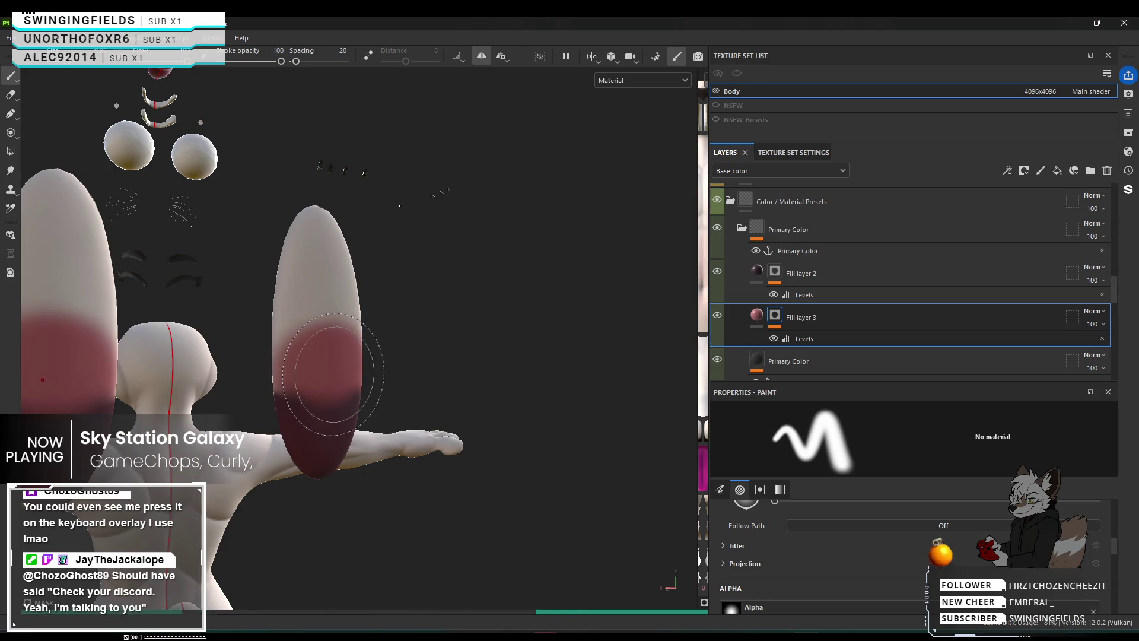
alt+drag(305, 376, 344, 376)
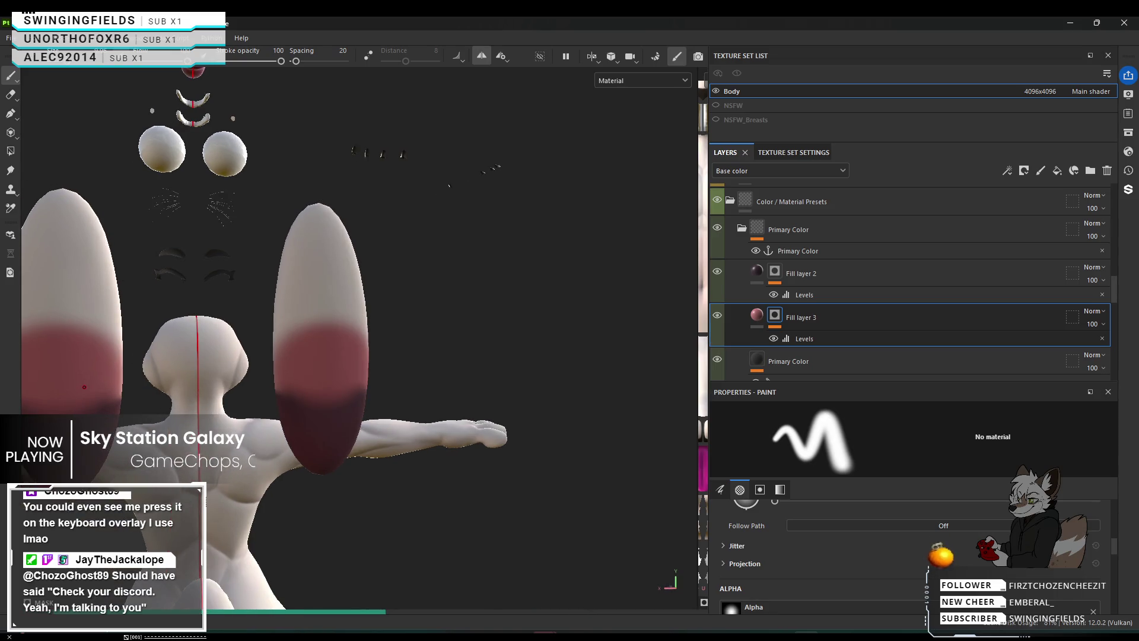
alt+drag(359, 375, 270, 389)
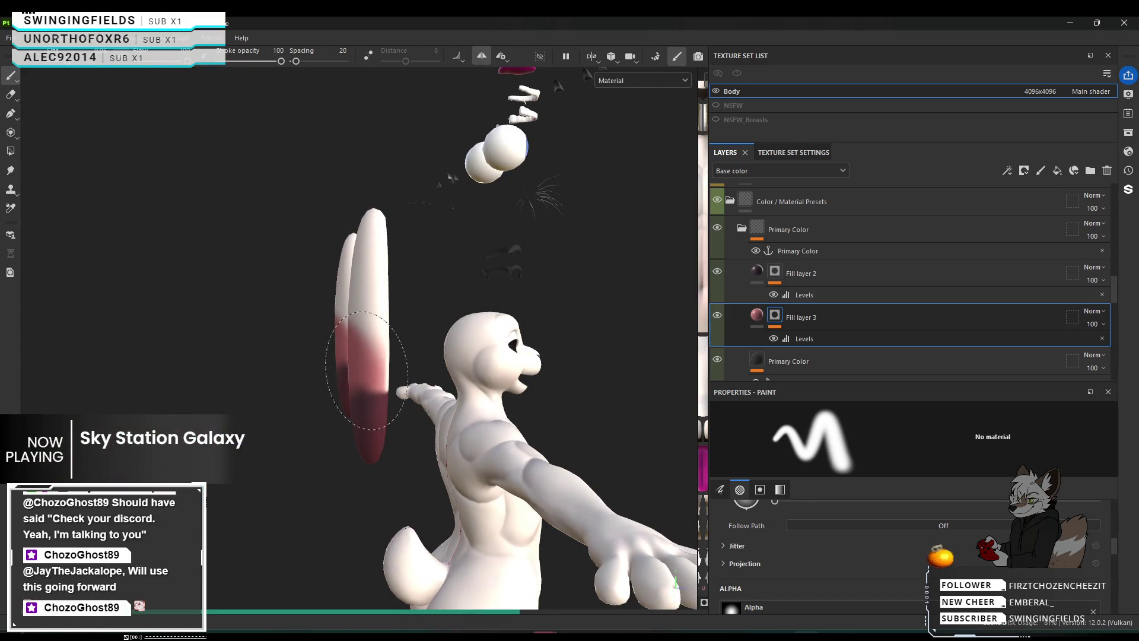
Add more pink to the front ear, then orbit around to inspect the ears' sides.
click(366, 370)
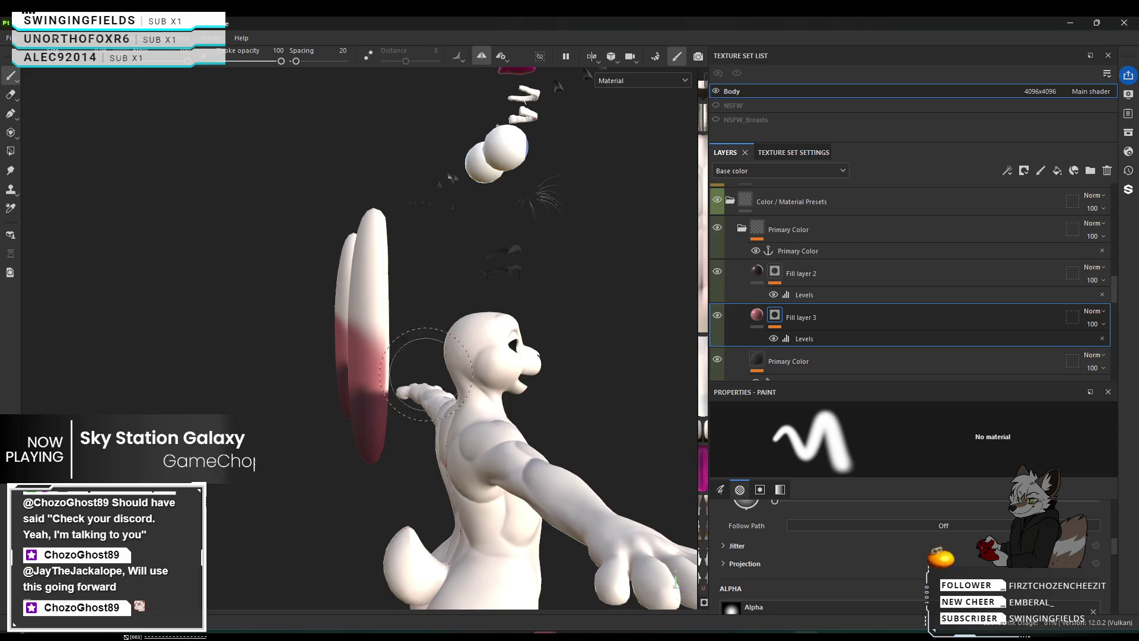
mouse_move(344, 374)
alt+mouse_down()
mouse_move(61, 369)
mouse_move(242, 356)
alt+mouse_up()
scroll(330, 412, up, 5)
alt+drag(330, 411, 1011, 406)
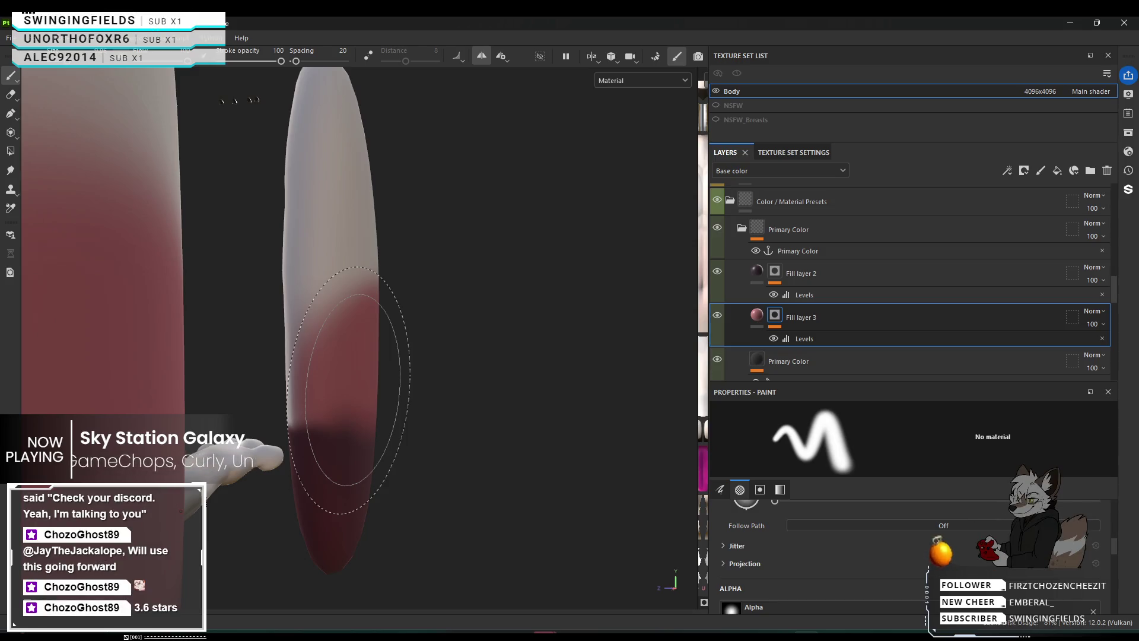
key(i)
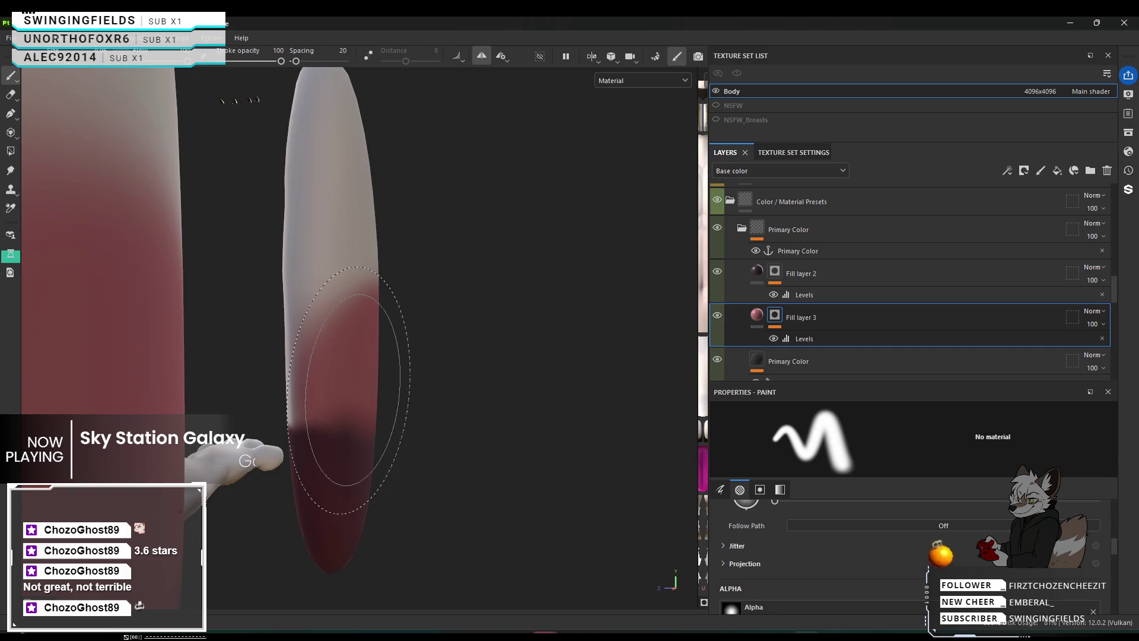
mouse_move(348, 390)
alt+mouse_down()
mouse_move(458, 369)
mouse_move(255, 386)
mouse_move(402, 394)
mouse_move(330, 392)
alt+mouse_up()
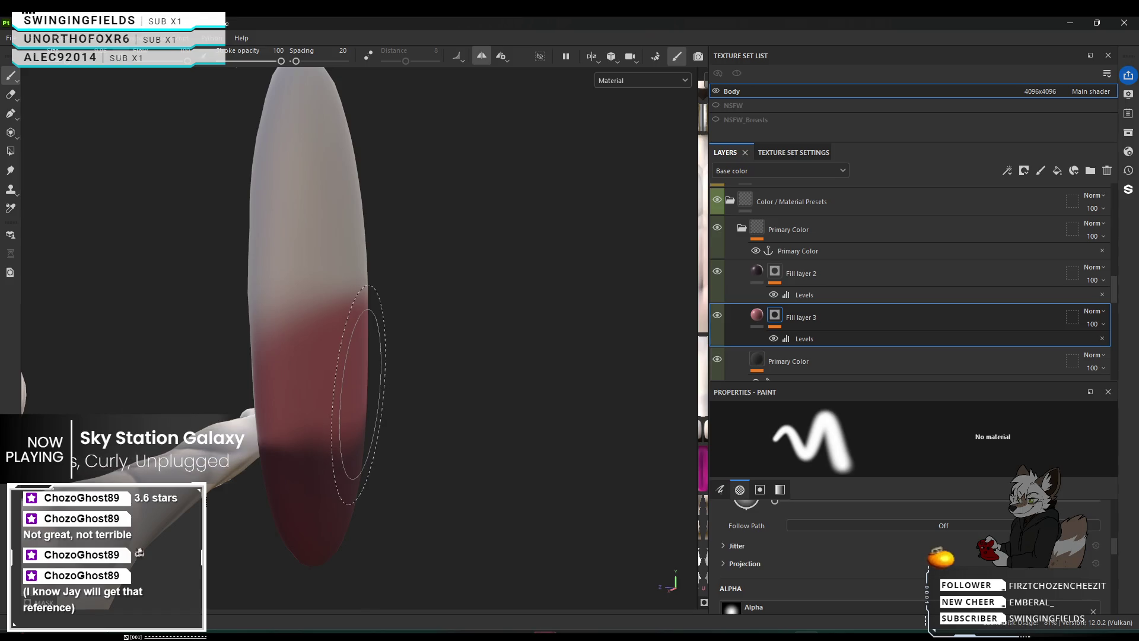
alt+drag(318, 395, 451, 386)
alt+drag(475, 426, 292, 407)
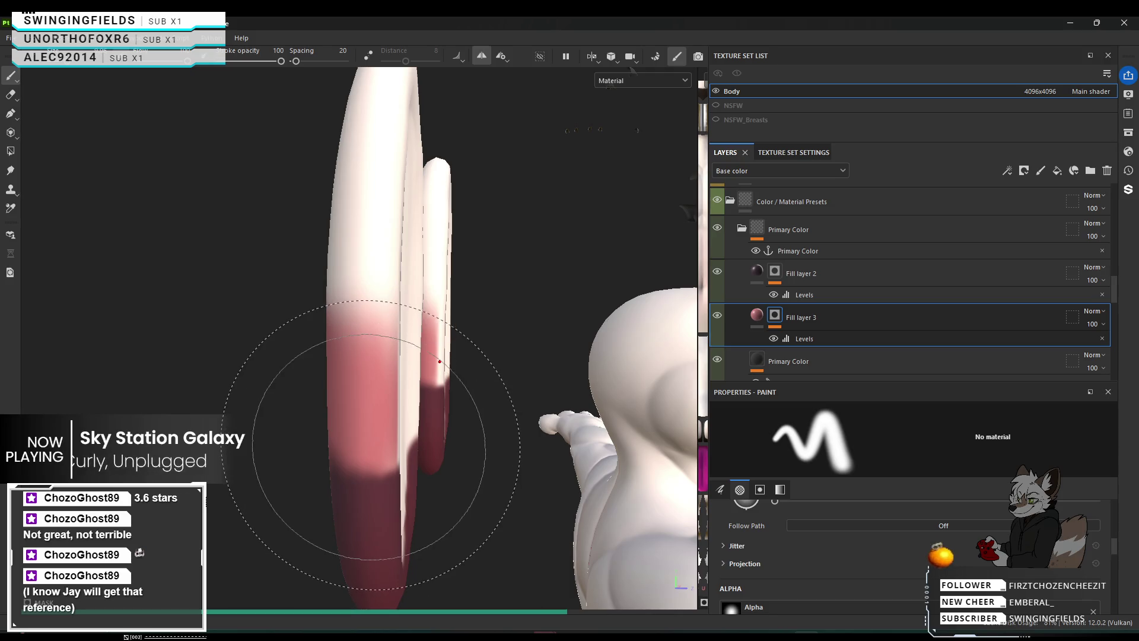
alt+drag(372, 448, 167, 432)
scroll(410, 371, up, 3)
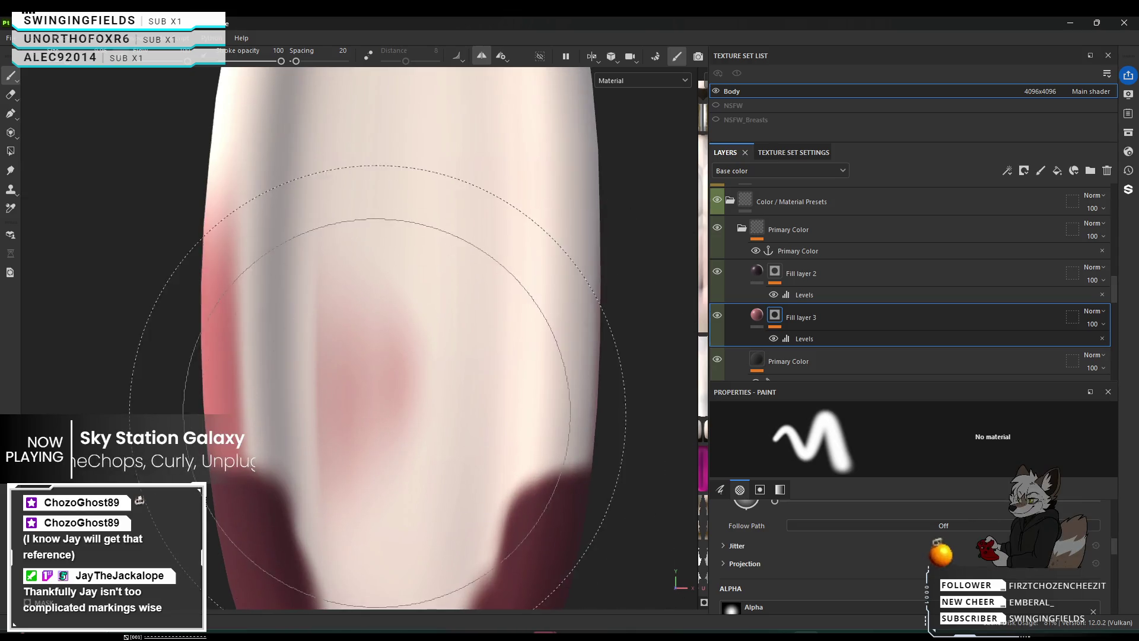
Shrink the brush and paint over the stray pink patch in the ear's centre to lighten it.
key(bracketleft)
key(bracketleft)
key(bracketleft)
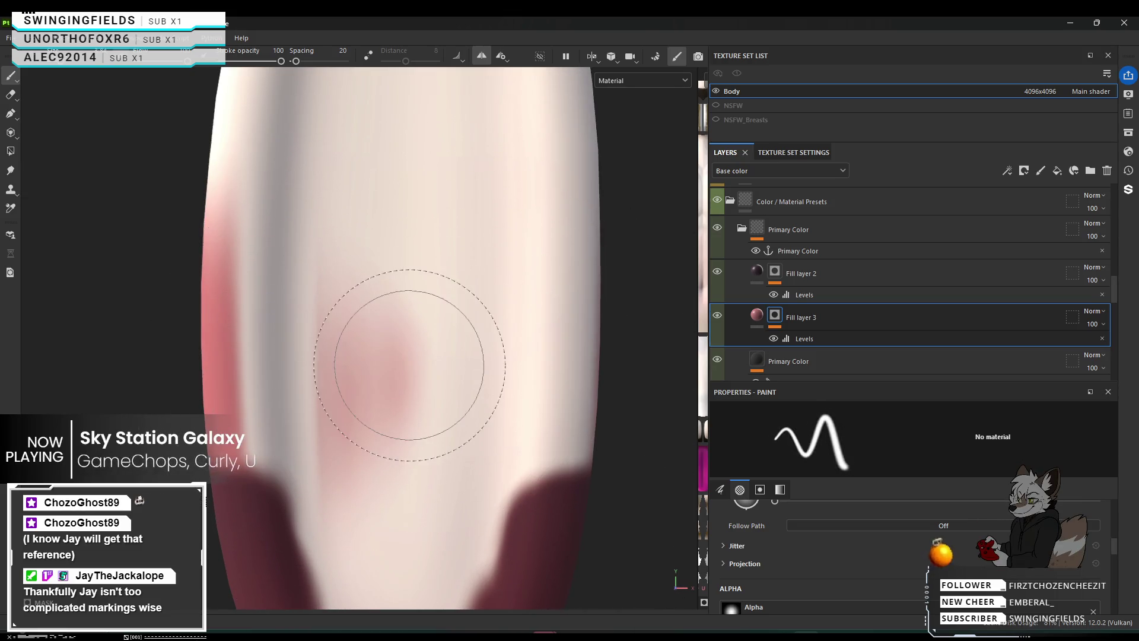
mouse_move(414, 356)
mouse_down()
mouse_move(394, 300)
mouse_move(376, 368)
mouse_up()
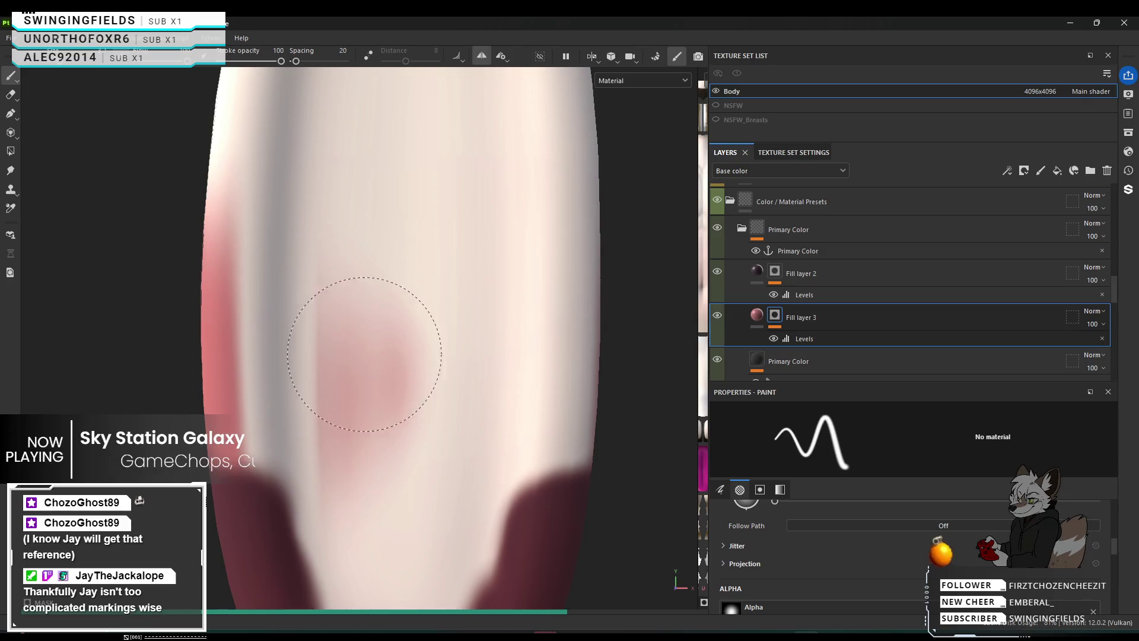
drag(375, 463, 369, 348)
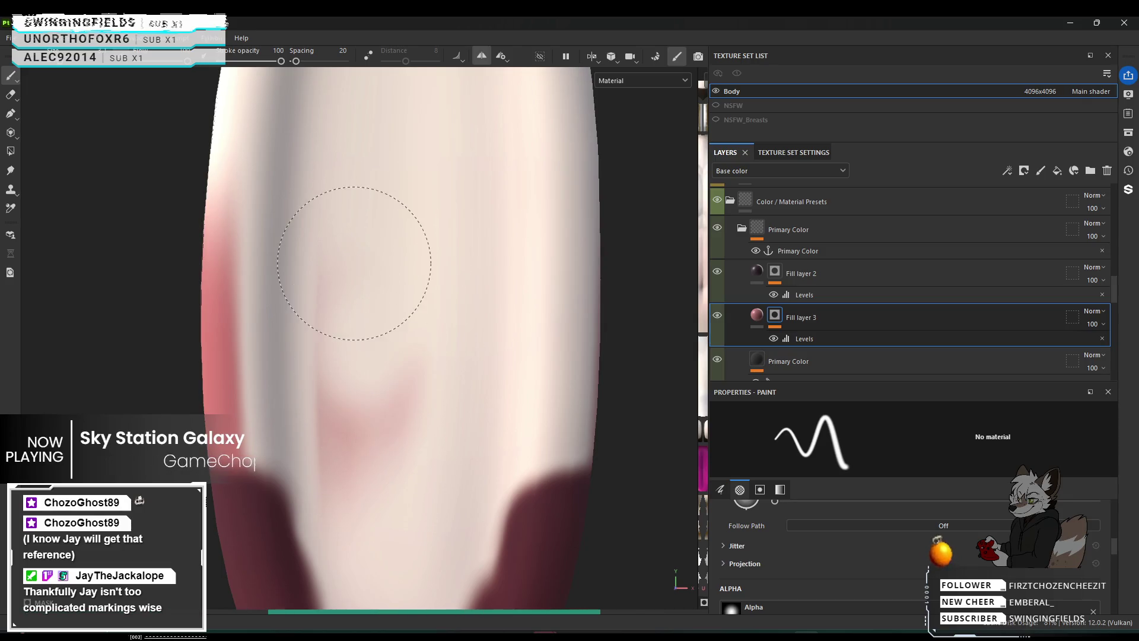
drag(354, 263, 352, 466)
drag(360, 402, 383, 405)
mouse_move(439, 236)
mouse_down()
mouse_move(407, 254)
mouse_move(407, 382)
mouse_move(417, 386)
mouse_up()
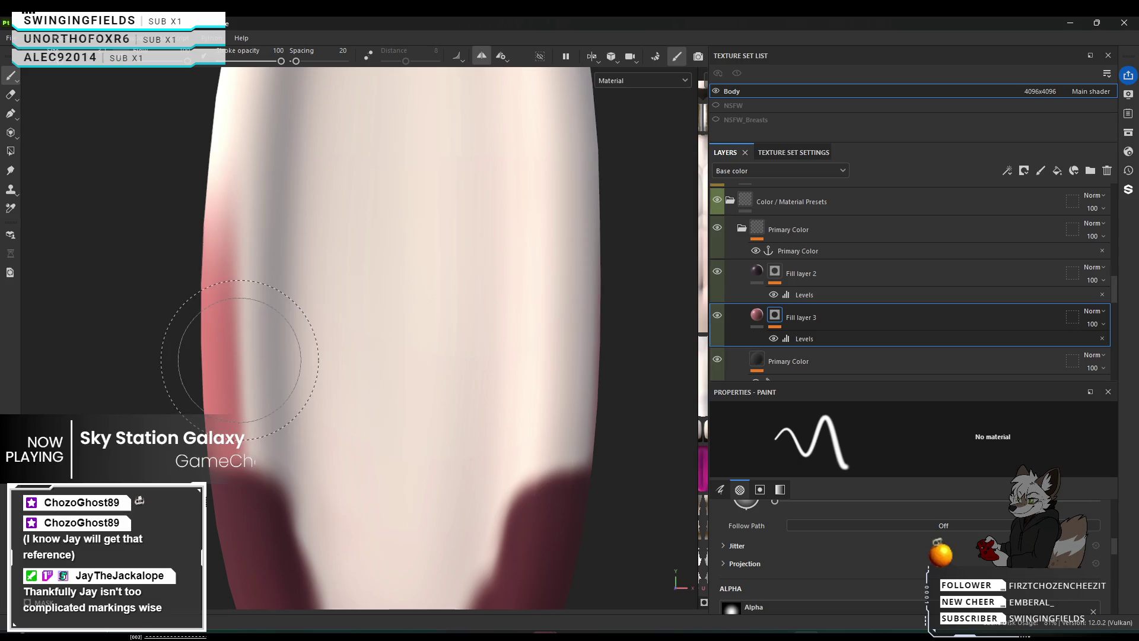
Cover the ear's grey left edge with pink, then show the Windows desktop.
mouse_move(368, 350)
alt+mouse_down()
mouse_move(468, 374)
mouse_move(345, 374)
alt+mouse_up()
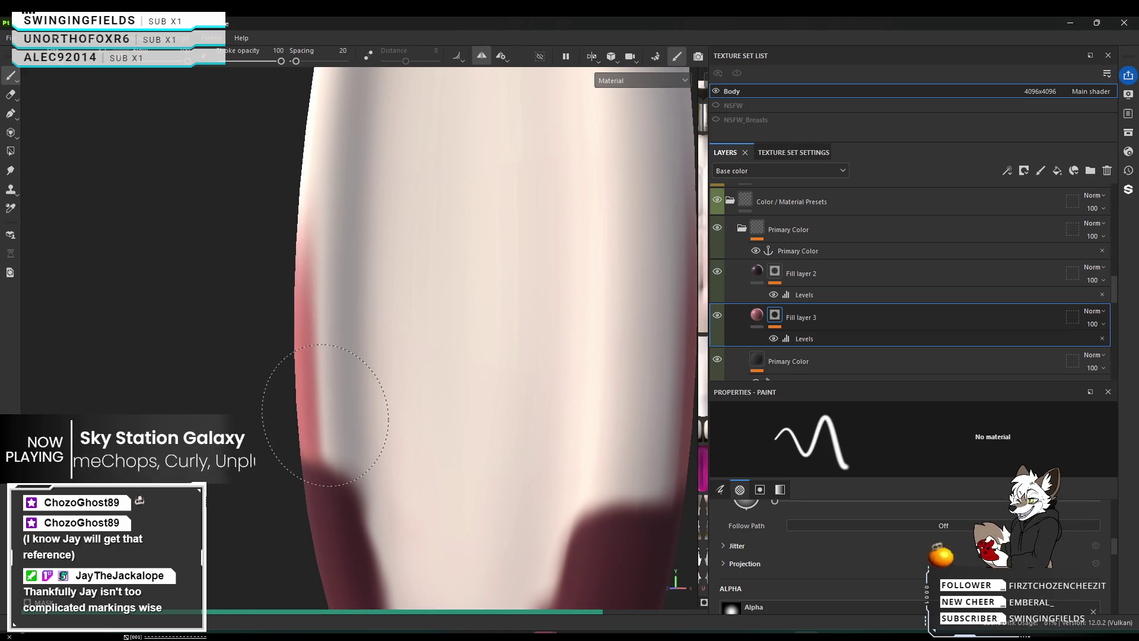
click(325, 277)
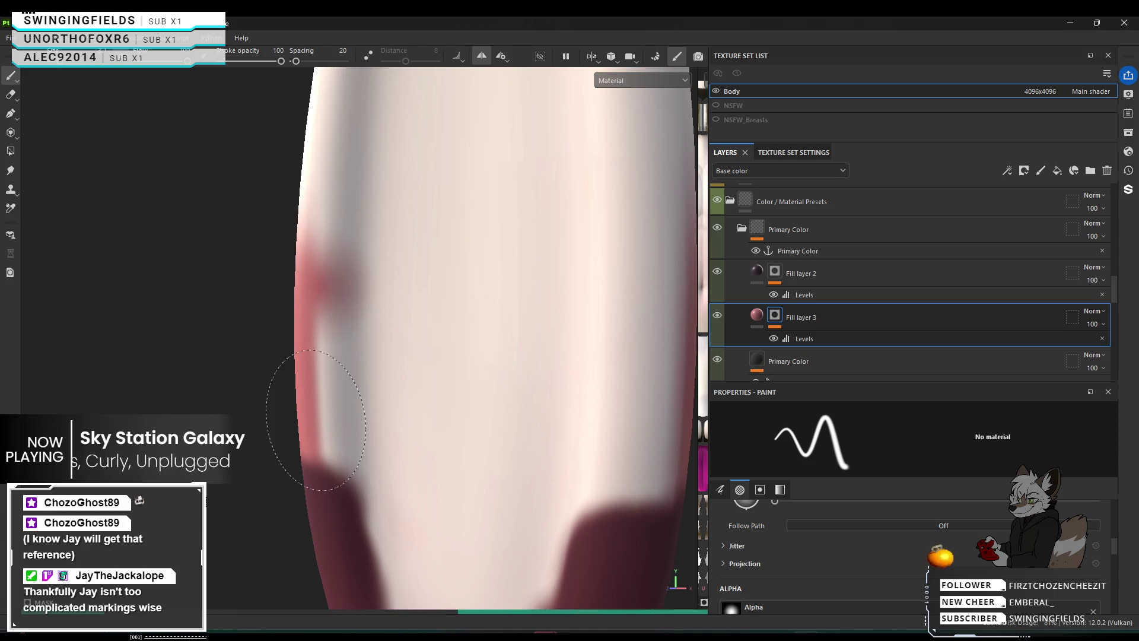
mouse_move(320, 447)
mouse_down()
mouse_move(313, 344)
mouse_move(312, 450)
mouse_up()
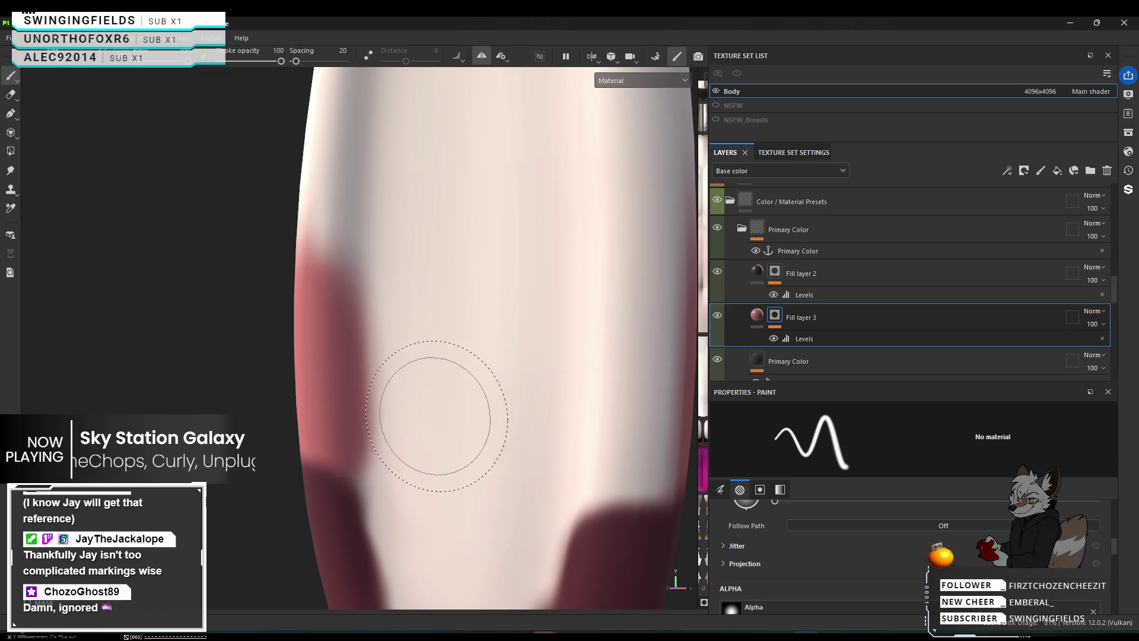
mouse_move(452, 407)
alt+mouse_down()
mouse_move(508, 399)
mouse_move(468, 387)
alt+mouse_up()
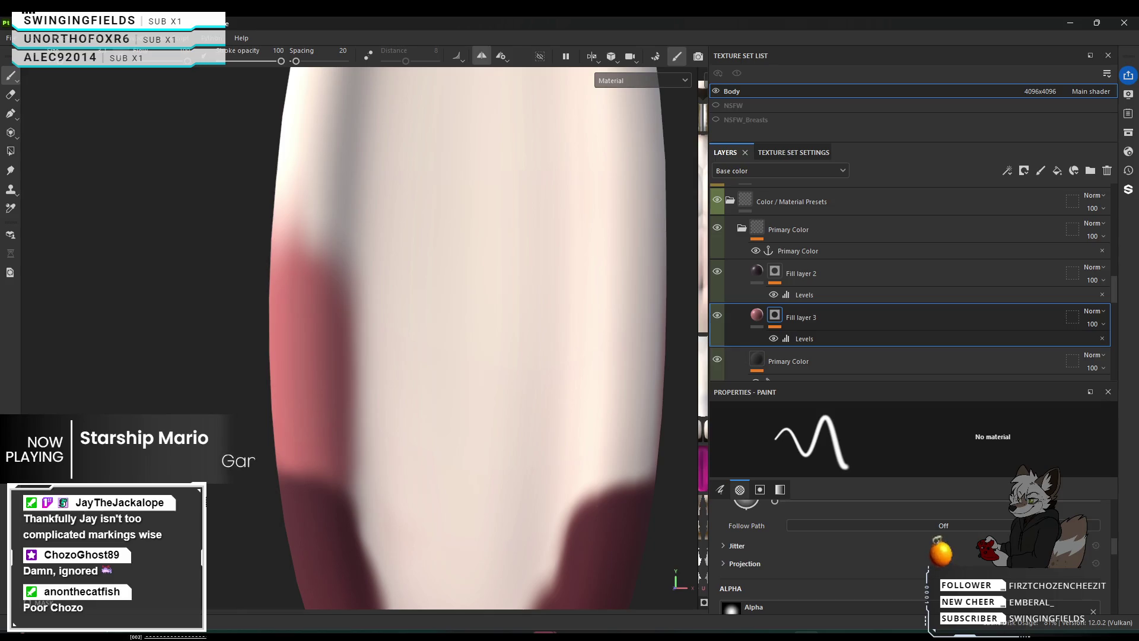
key(super+d)
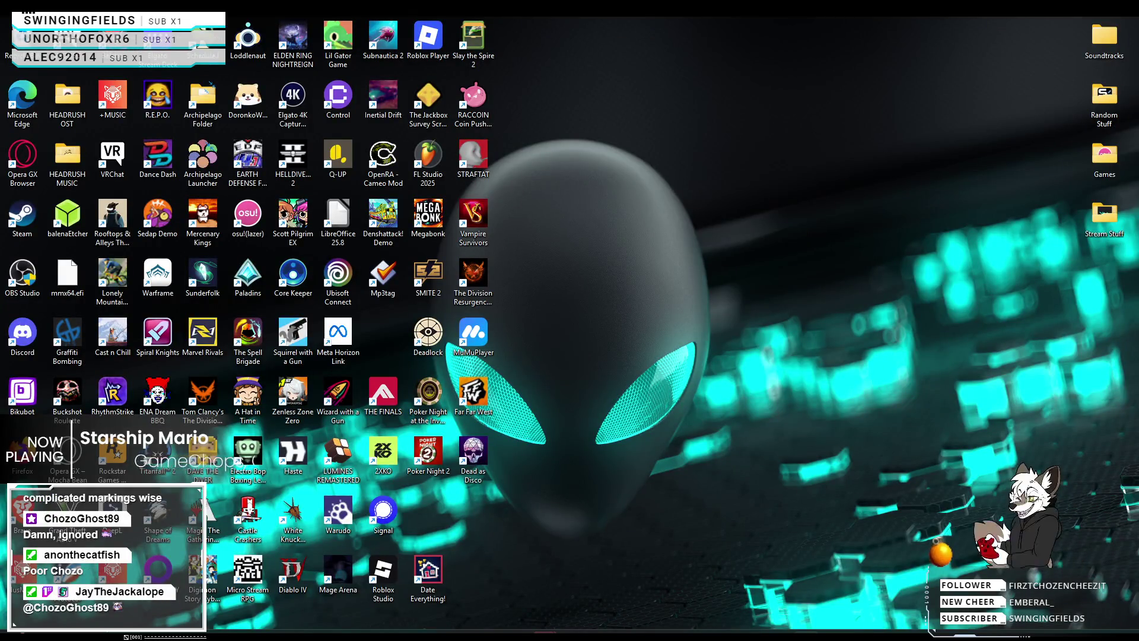
Press Win+D again to bring Substance 3D Painter back on screen.
key(super+d)
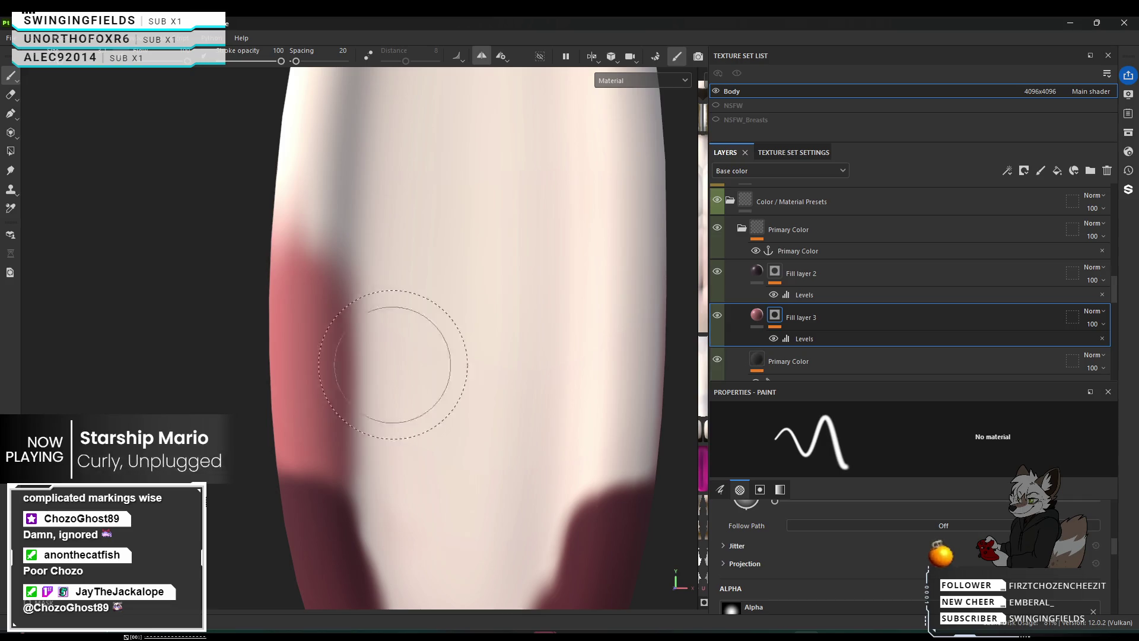
Zoom into the near ear and paint the pink-red band further up its middle.
mouse_move(356, 407)
alt+mouse_down()
mouse_move(474, 396)
mouse_move(308, 394)
mouse_move(548, 415)
mouse_move(932, 405)
mouse_move(423, 445)
alt+mouse_up()
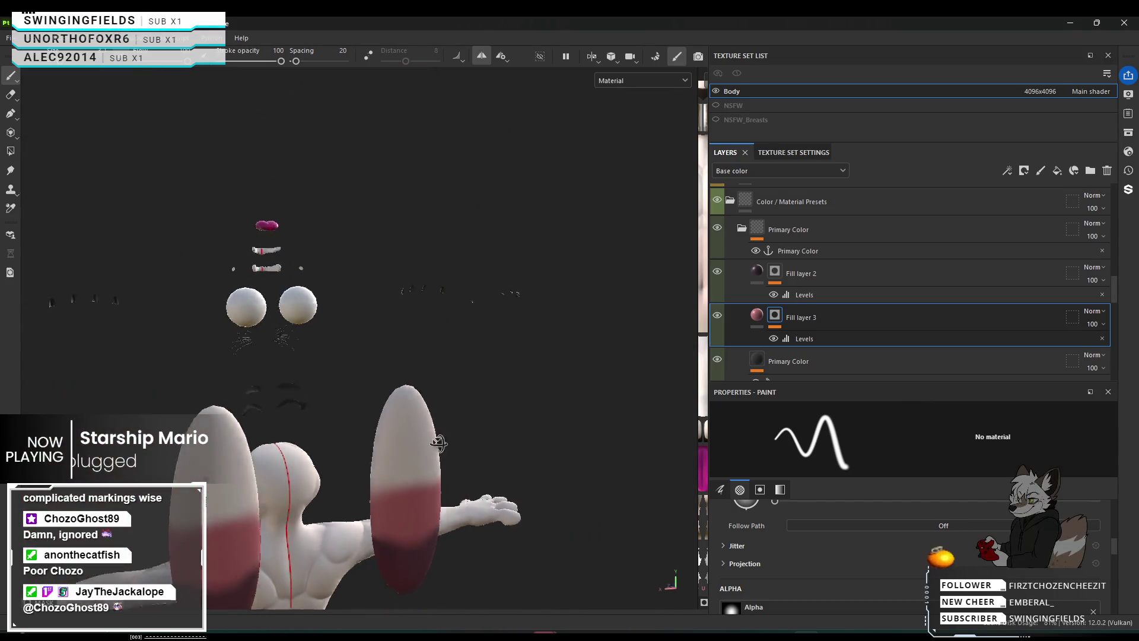
scroll(404, 457, up, 10)
scroll(377, 472, up, 5)
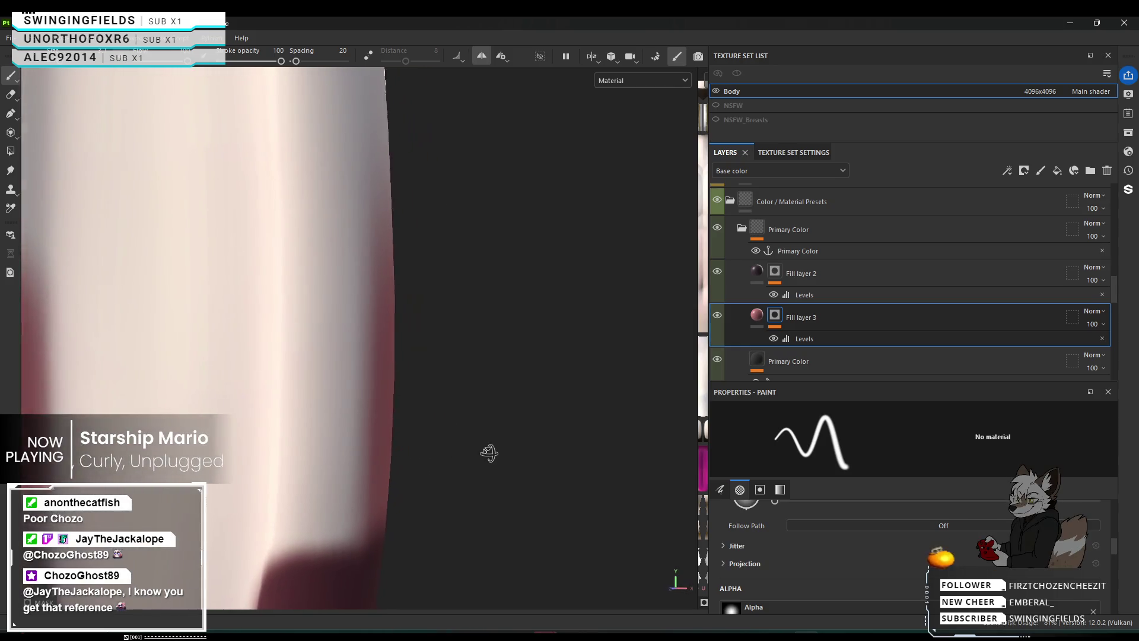
scroll(479, 453, down, 2)
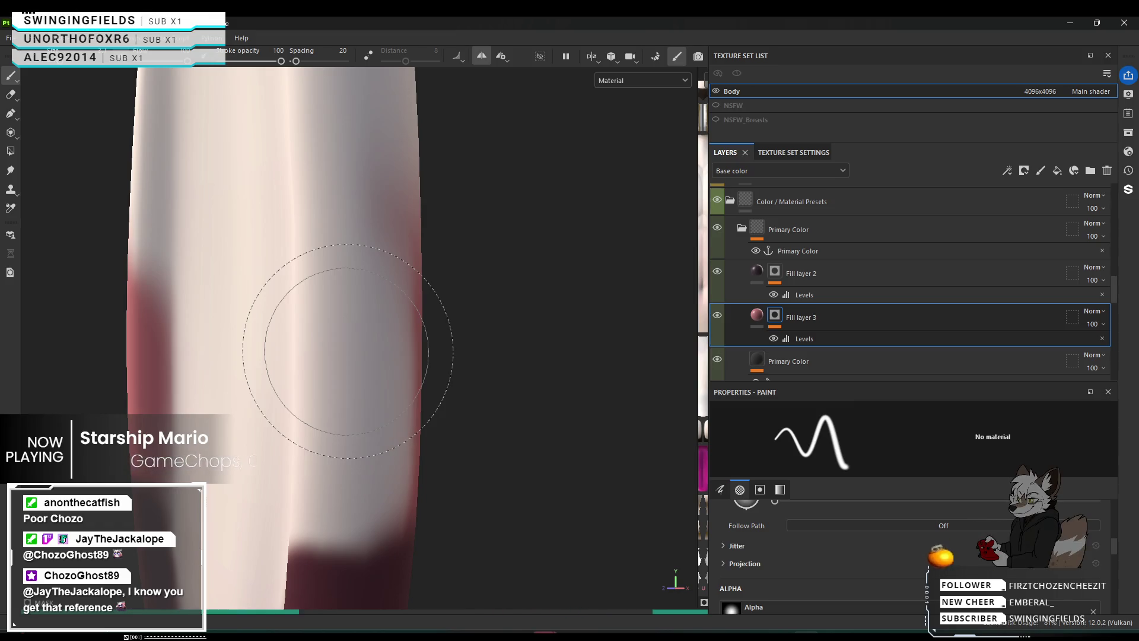
mouse_move(348, 351)
mouse_down()
mouse_move(432, 343)
mouse_move(362, 292)
mouse_move(344, 464)
mouse_up()
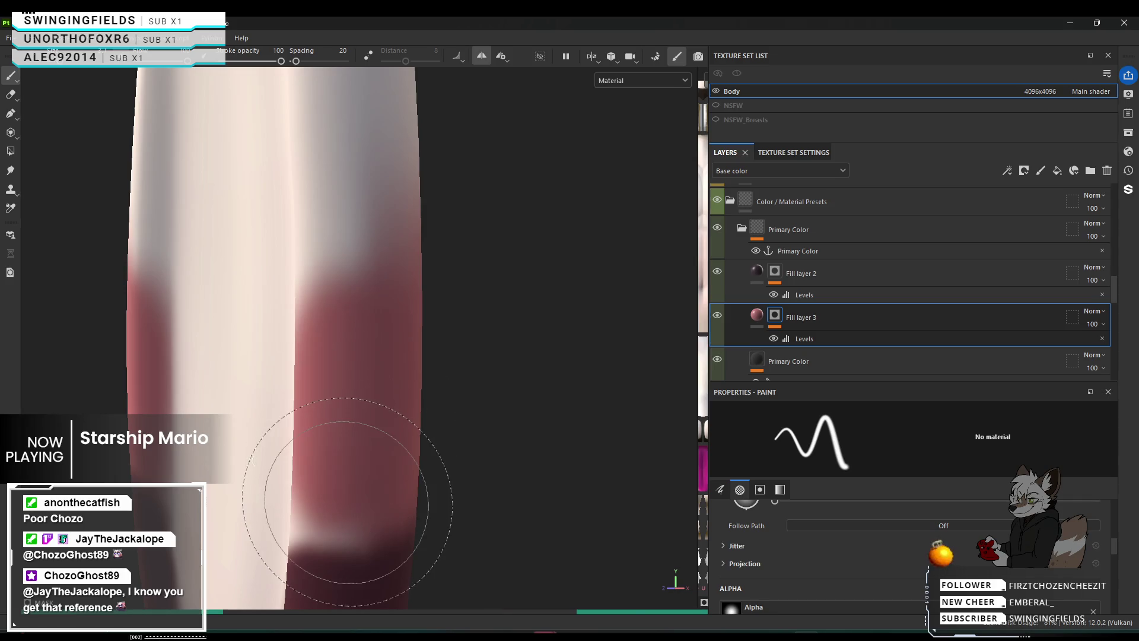
mouse_move(414, 450)
alt+mouse_down()
mouse_move(445, 449)
mouse_move(377, 438)
alt+mouse_up()
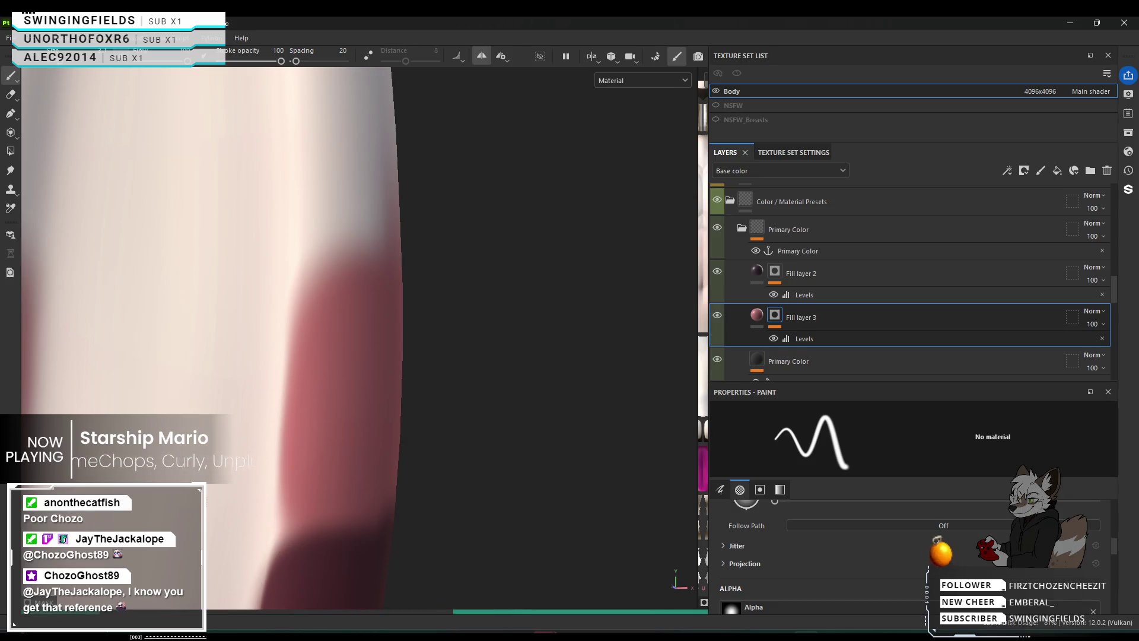
mouse_move(382, 415)
alt+mouse_down()
mouse_move(320, 427)
mouse_move(397, 425)
alt+mouse_up()
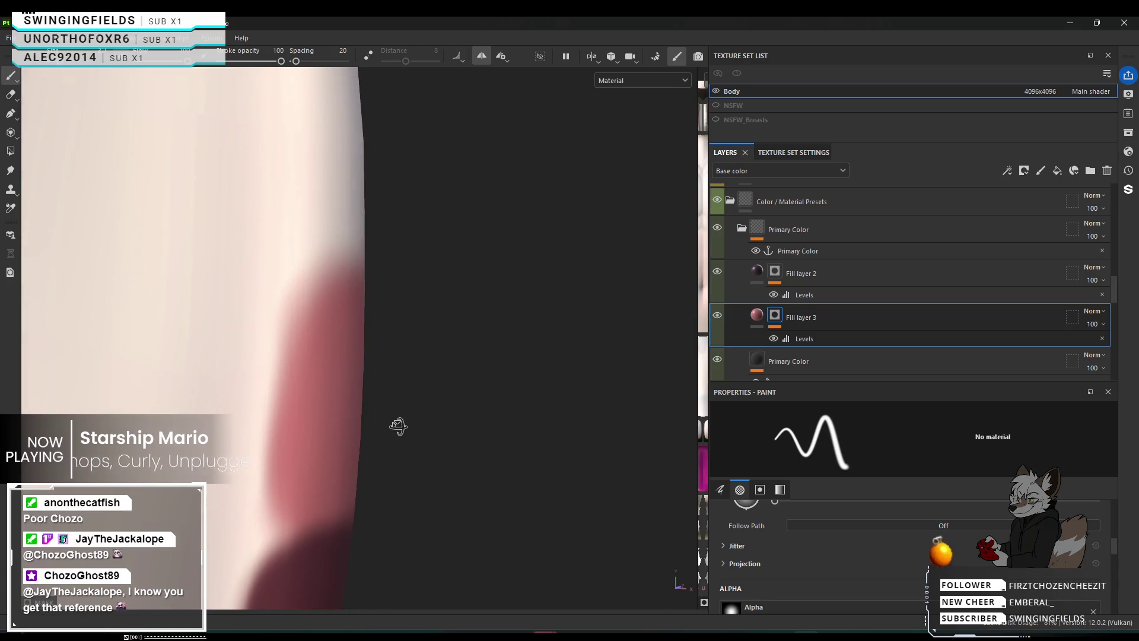
mouse_move(320, 430)
alt+mouse_down()
mouse_move(378, 459)
mouse_move(369, 419)
alt+mouse_up()
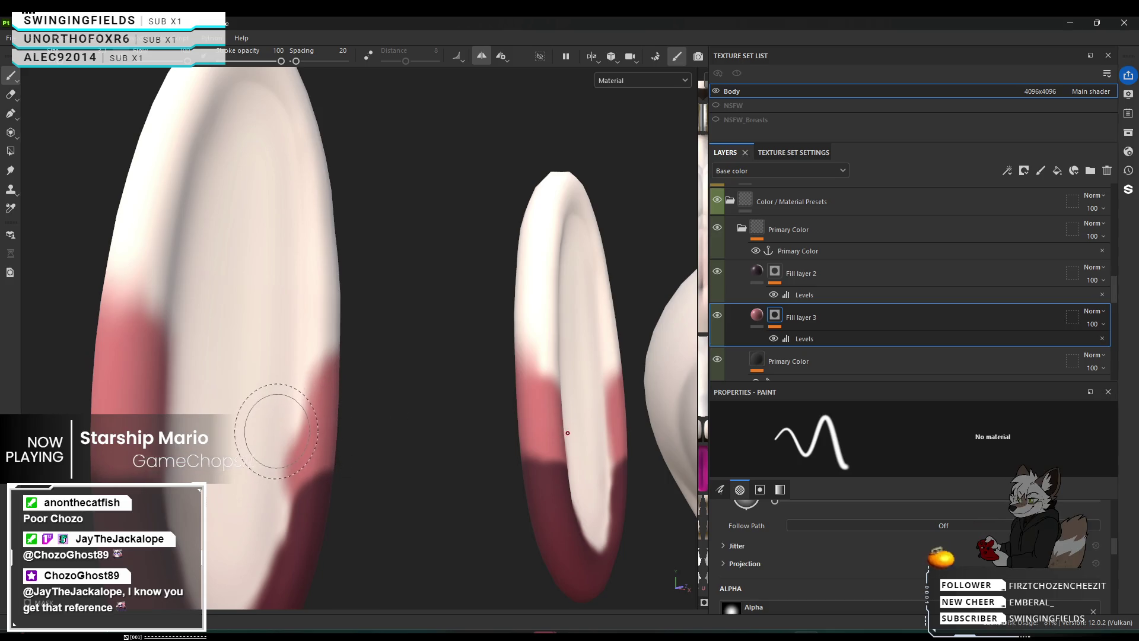
Enlarge and soften the brush, undo a trial dab, and blend the red band's upper edge.
mouse_move(273, 428)
alt+mouse_down()
mouse_move(243, 416)
mouse_move(249, 407)
alt+mouse_up()
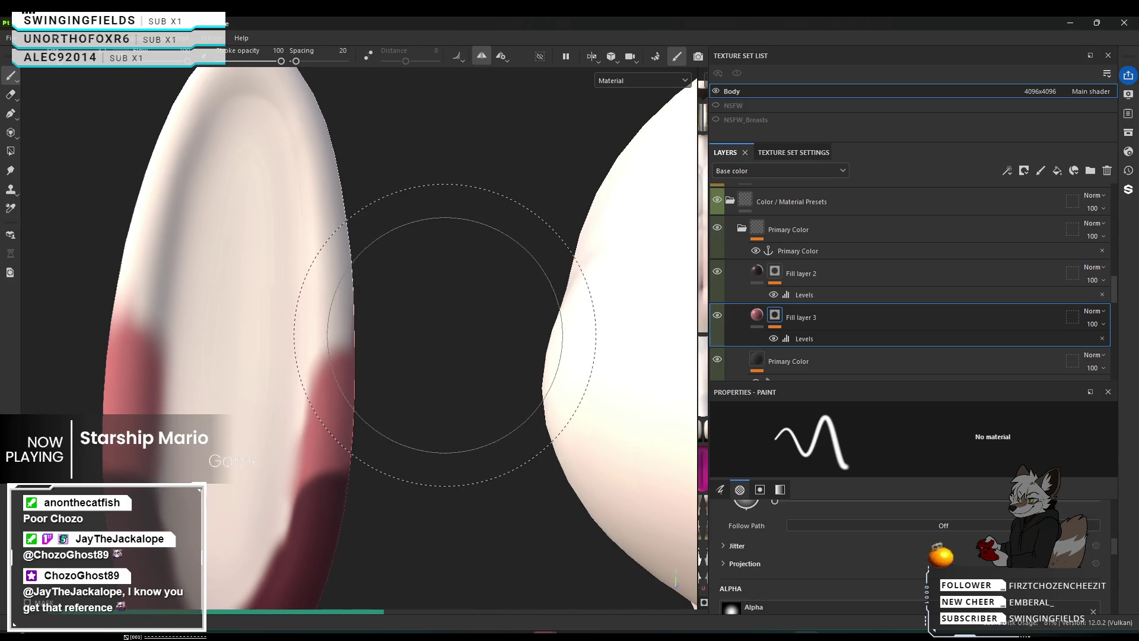
mouse_move(216, 350)
alt+mouse_down()
mouse_move(229, 371)
mouse_move(789, 426)
alt+mouse_up()
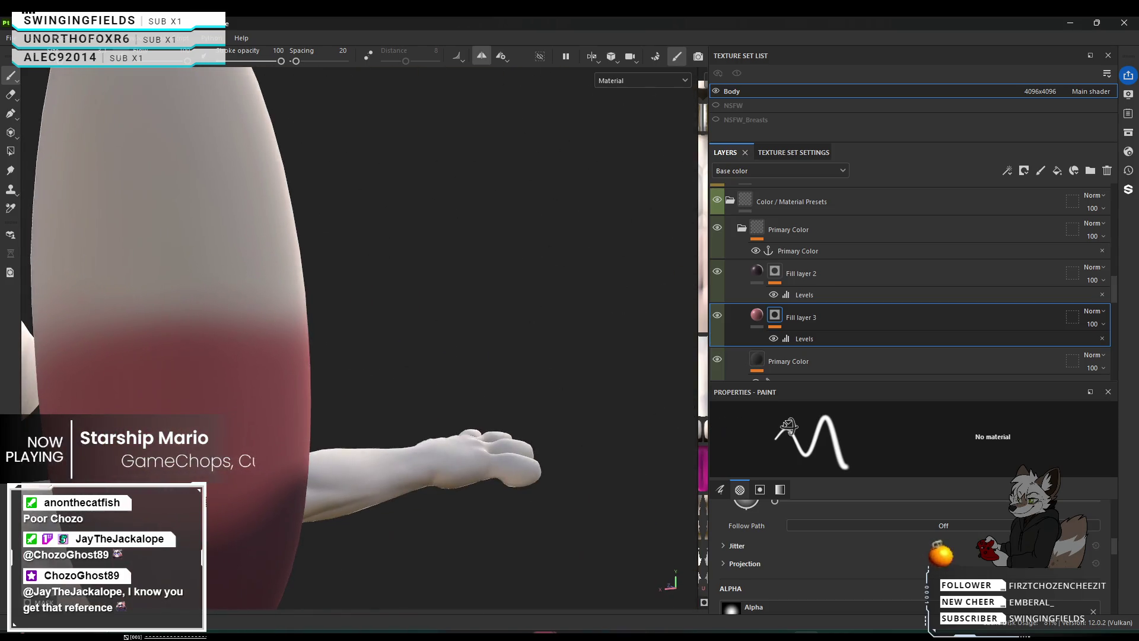
alt+drag(369, 408, 356, 390)
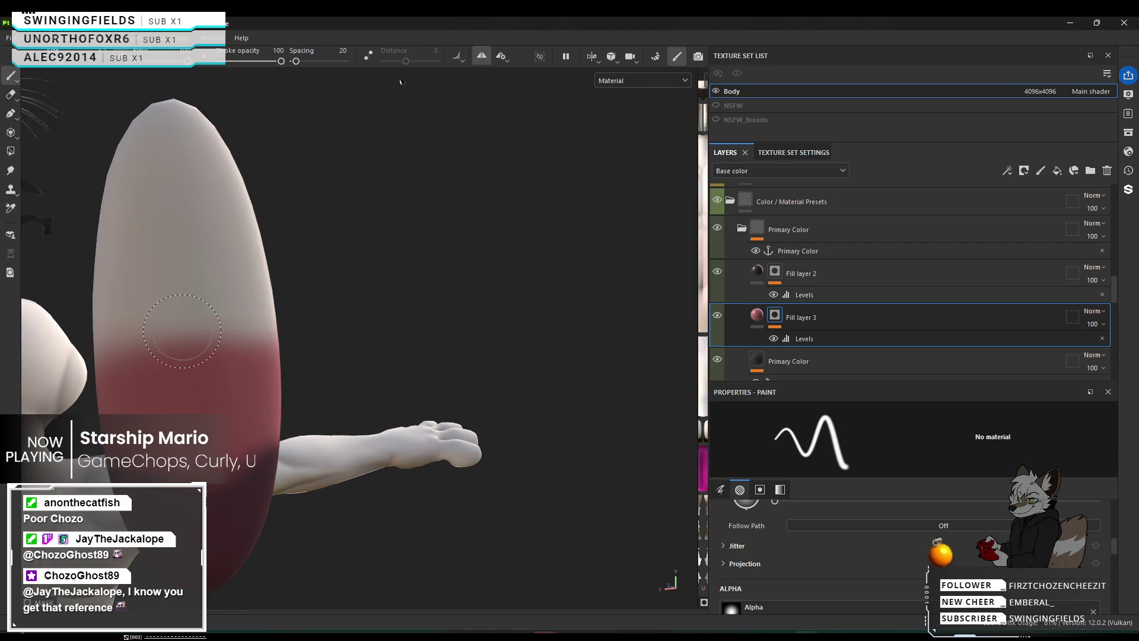
ctrl+right_drag(186, 330, 174, 273)
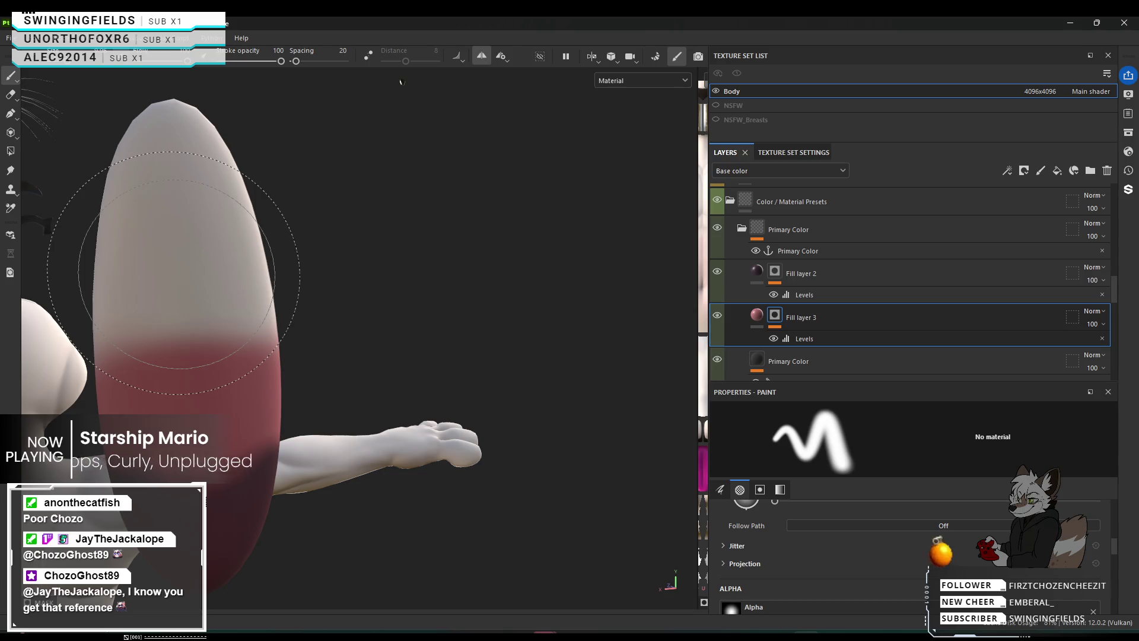
click(173, 273)
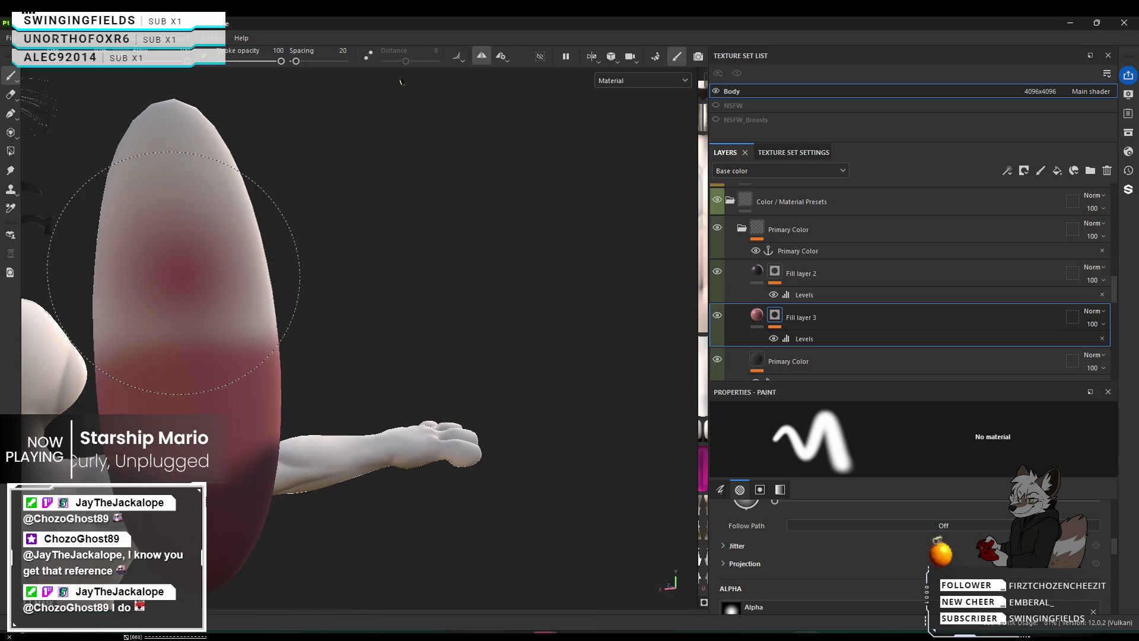
key(ctrl+z)
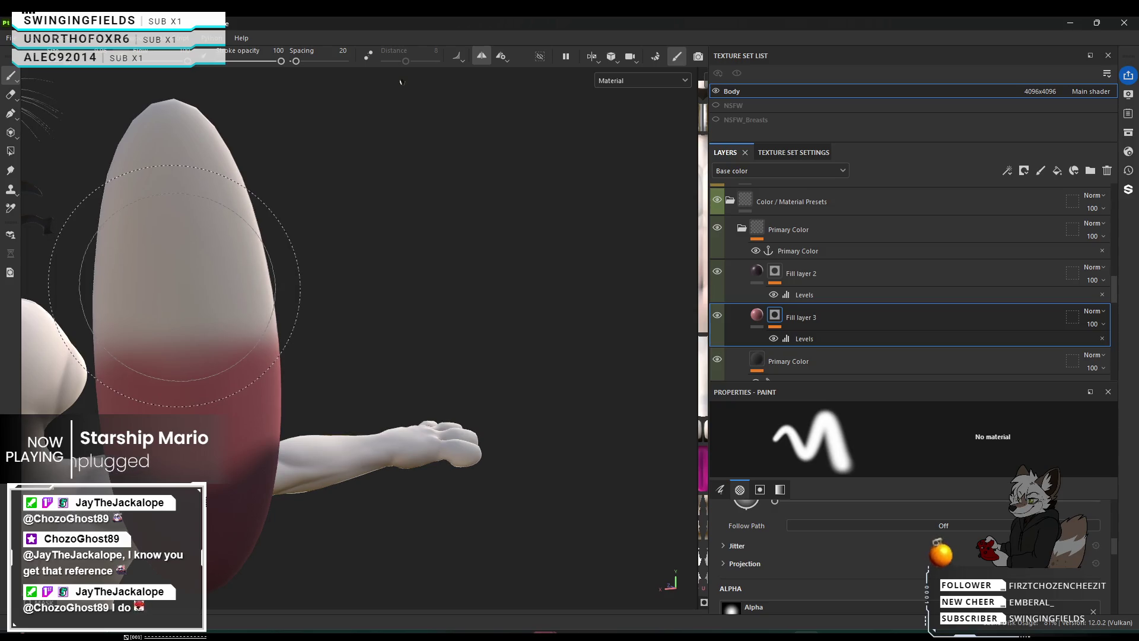
click(174, 285)
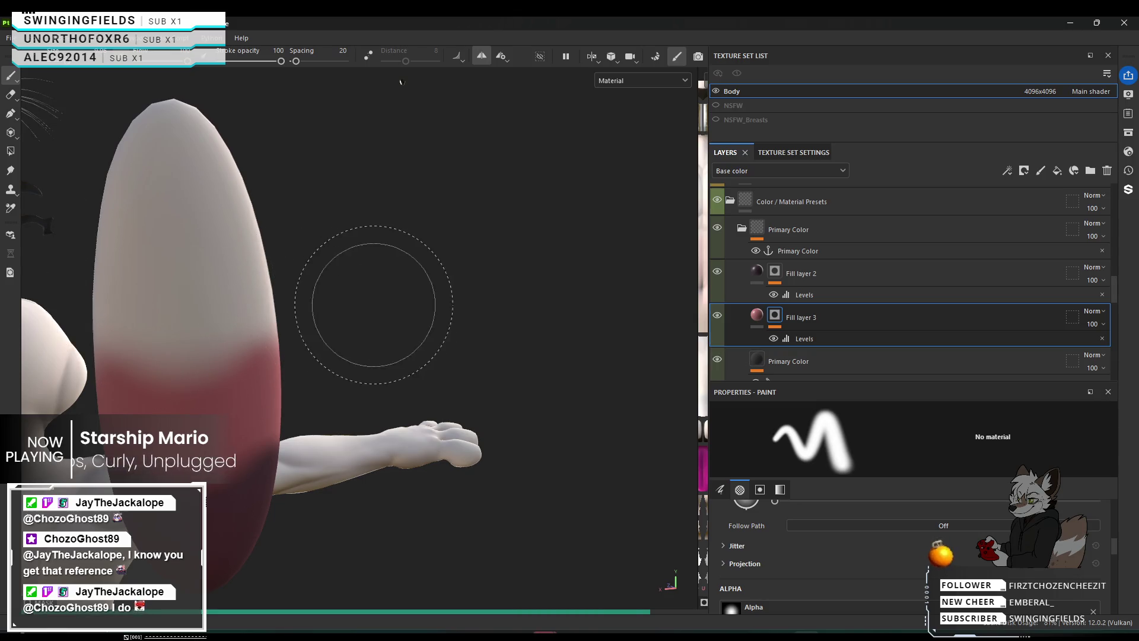
Open Task Manager to check resource use.
scroll(404, 315, down, 5)
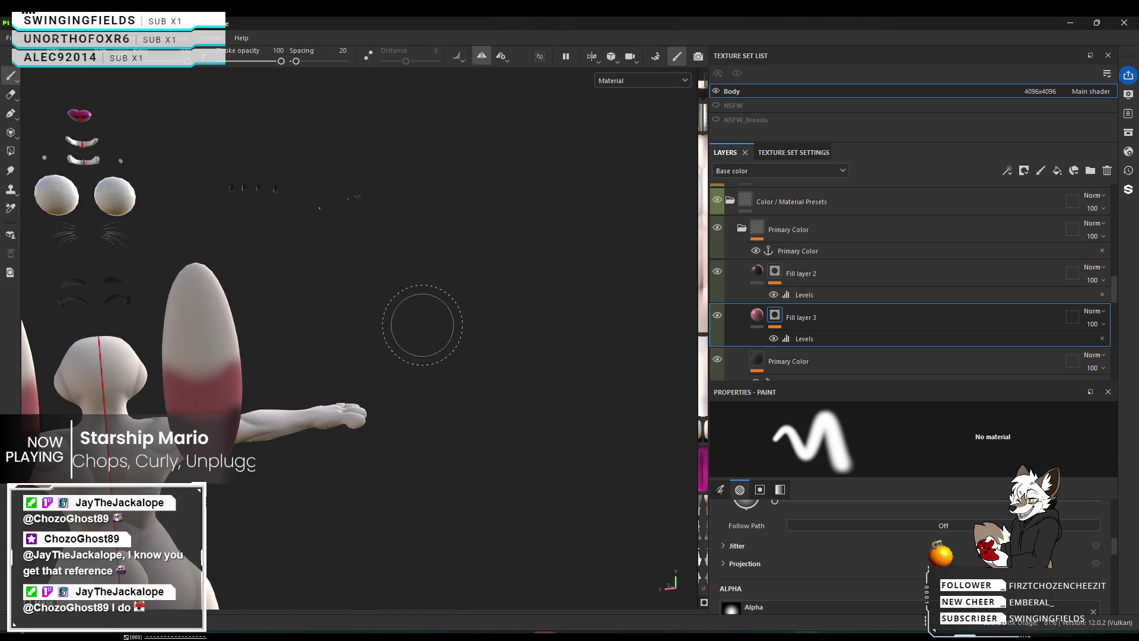
scroll(95, 388, up, 3)
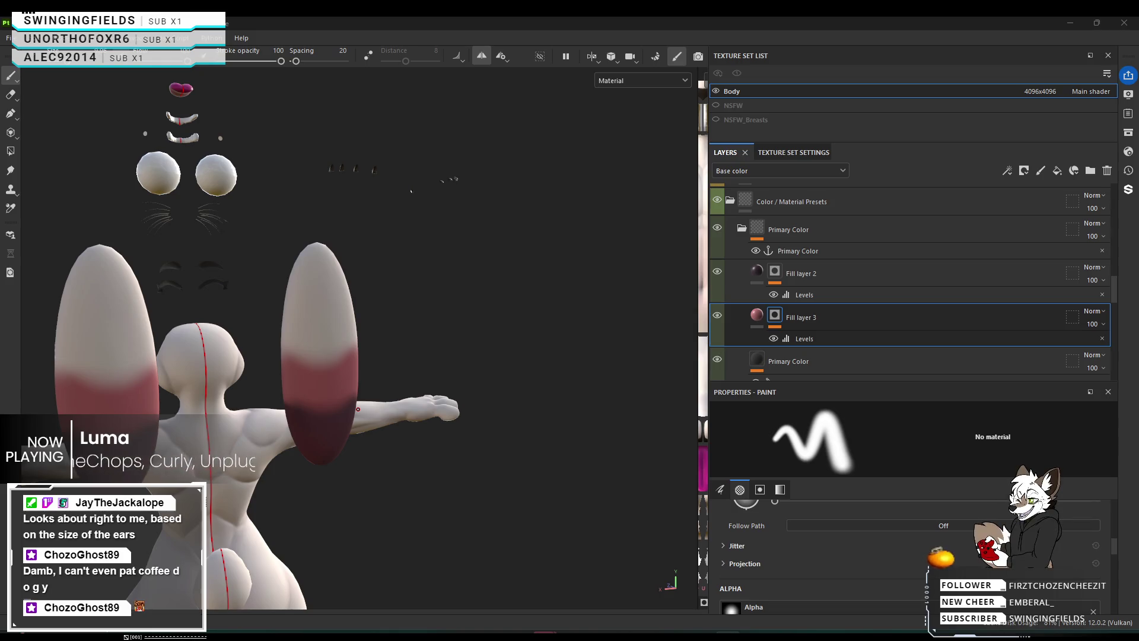
key(ctrl+shift+Escape)
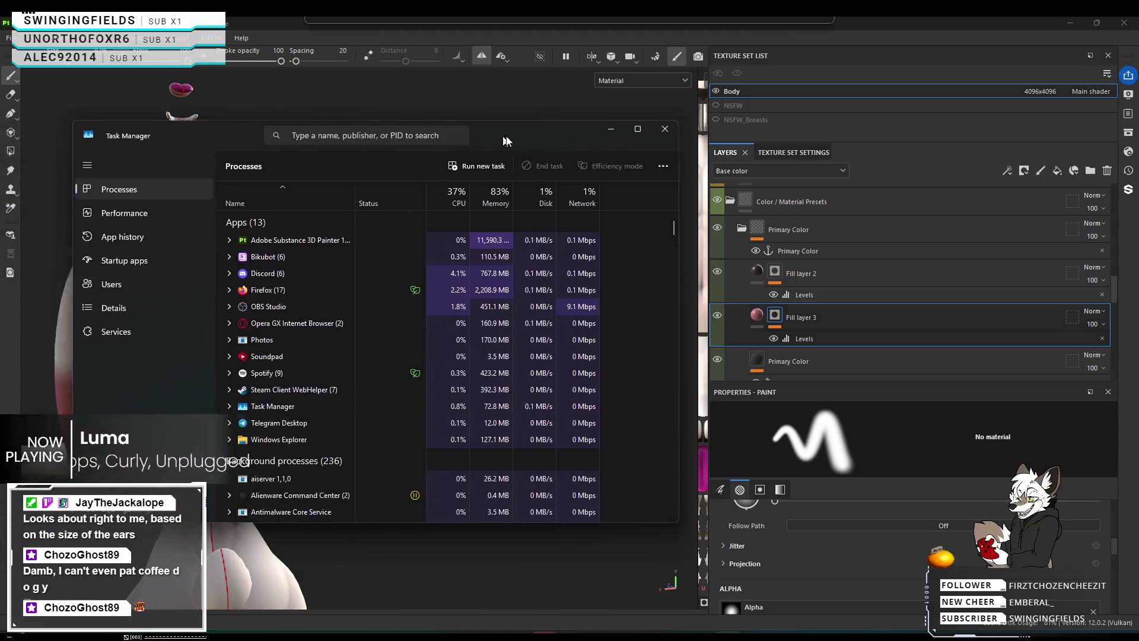
Select the Substance 3D Painter process, widen the Memory column to read its usage, then close Task Manager.
click(473, 234)
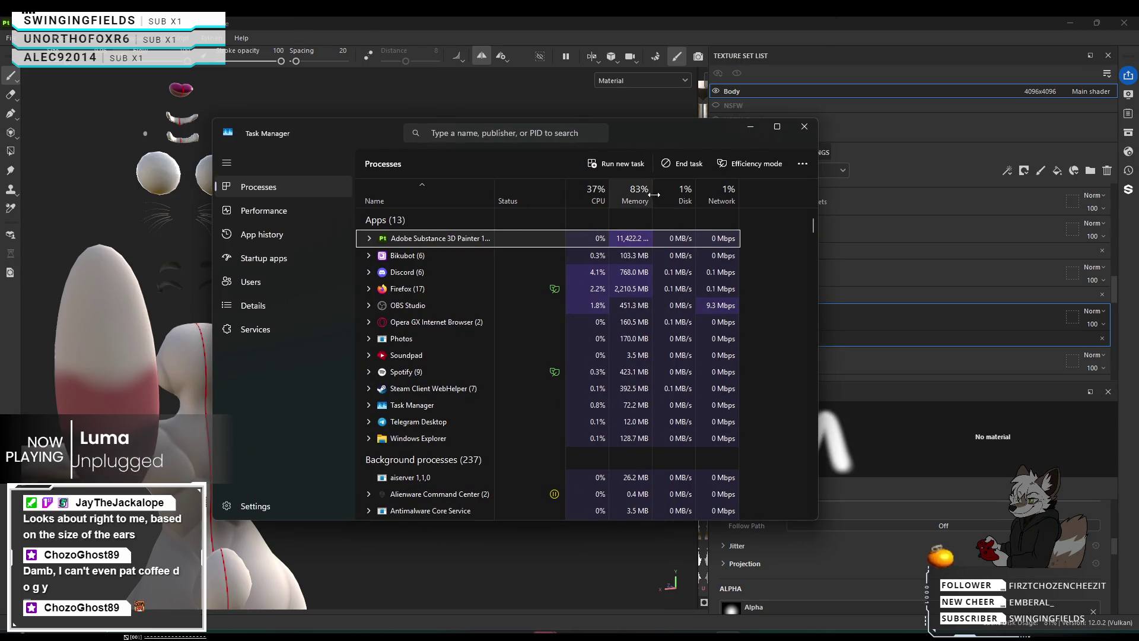
drag(653, 196, 677, 196)
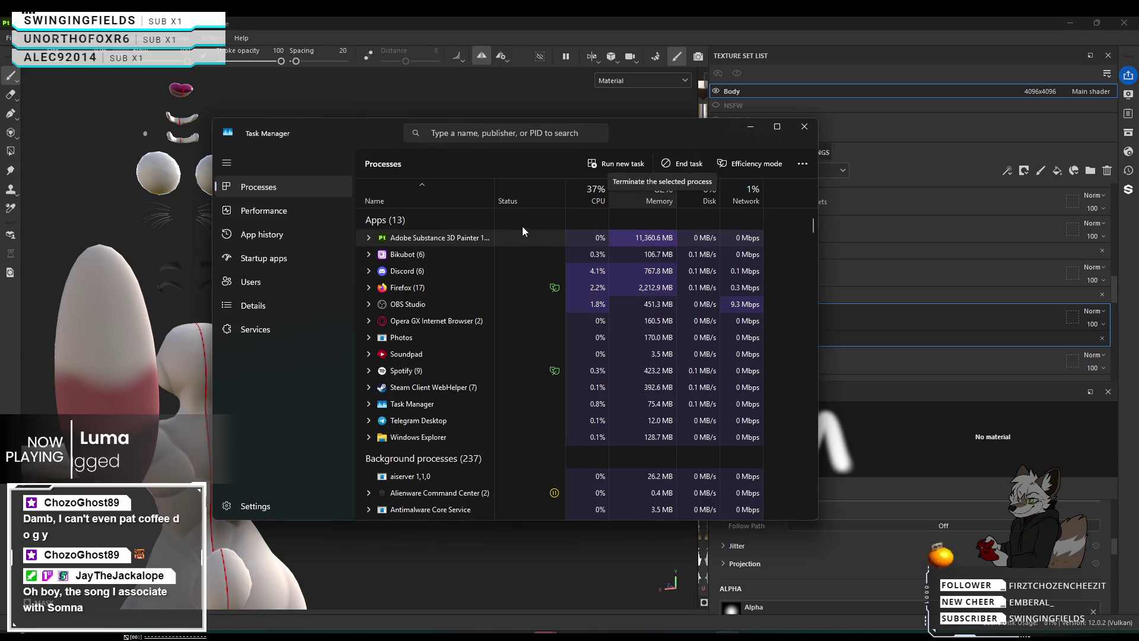
click(469, 239)
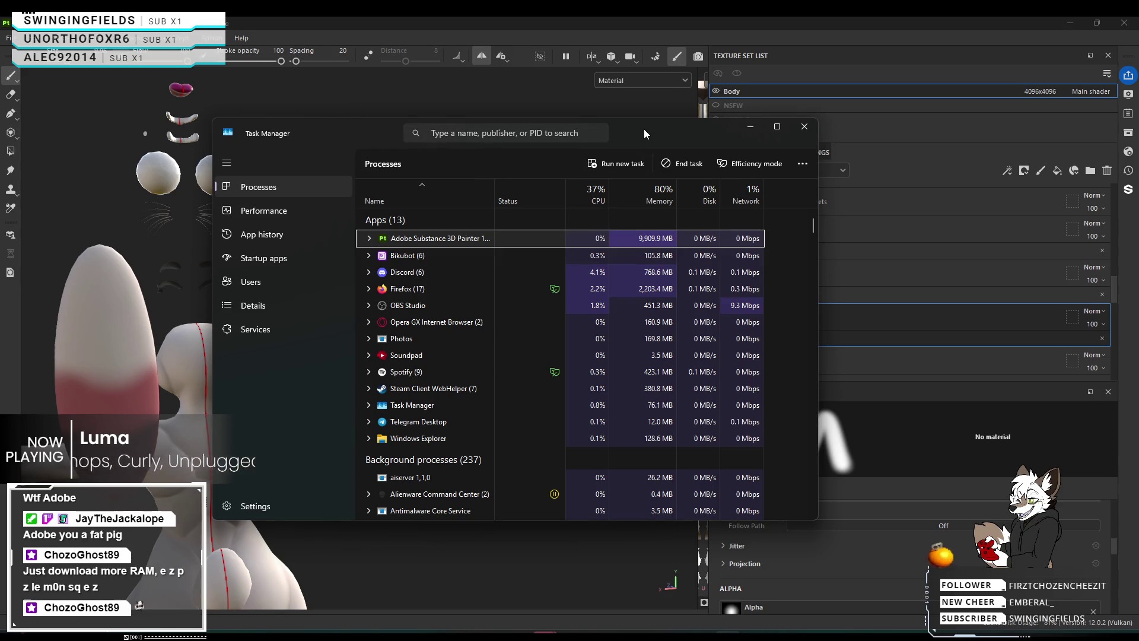
click(751, 126)
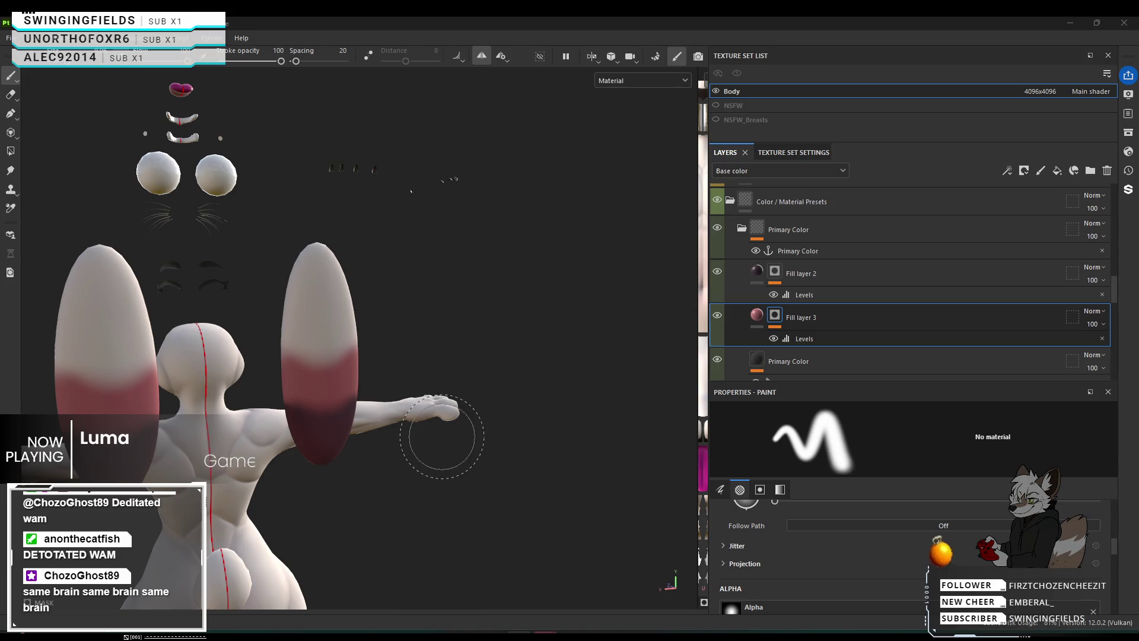
Pan and zoom the viewport onto the rabbit's plain white lower back and waist.
scroll(435, 408, down, 5)
scroll(439, 407, up, 5)
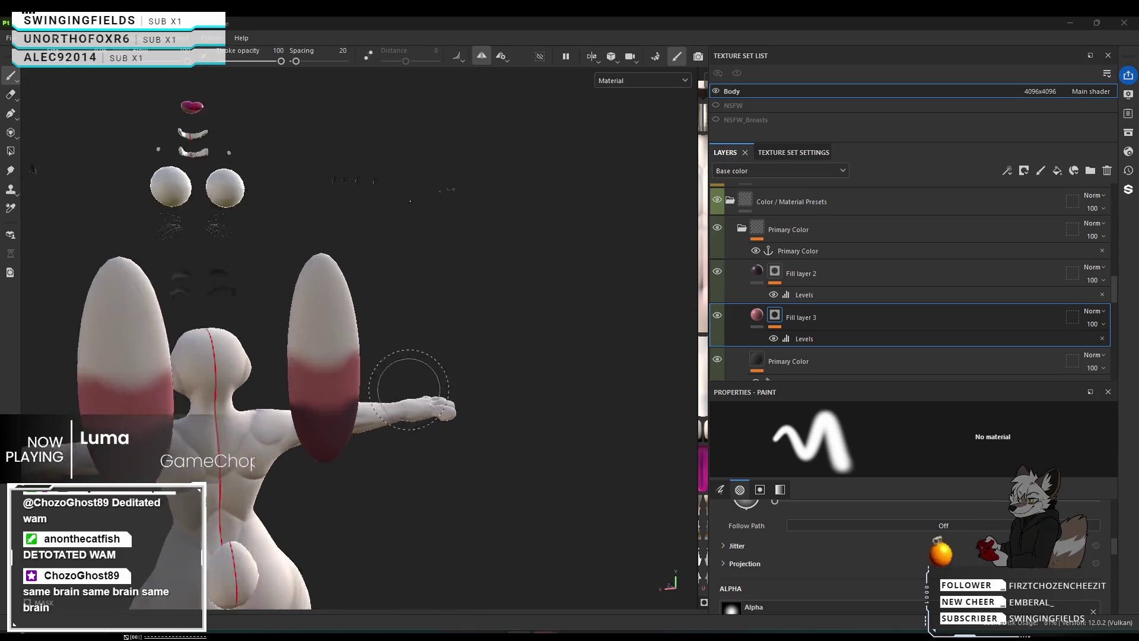
mouse_move(249, 434)
middle_down()
mouse_move(283, 371)
mouse_move(337, 344)
middle_up()
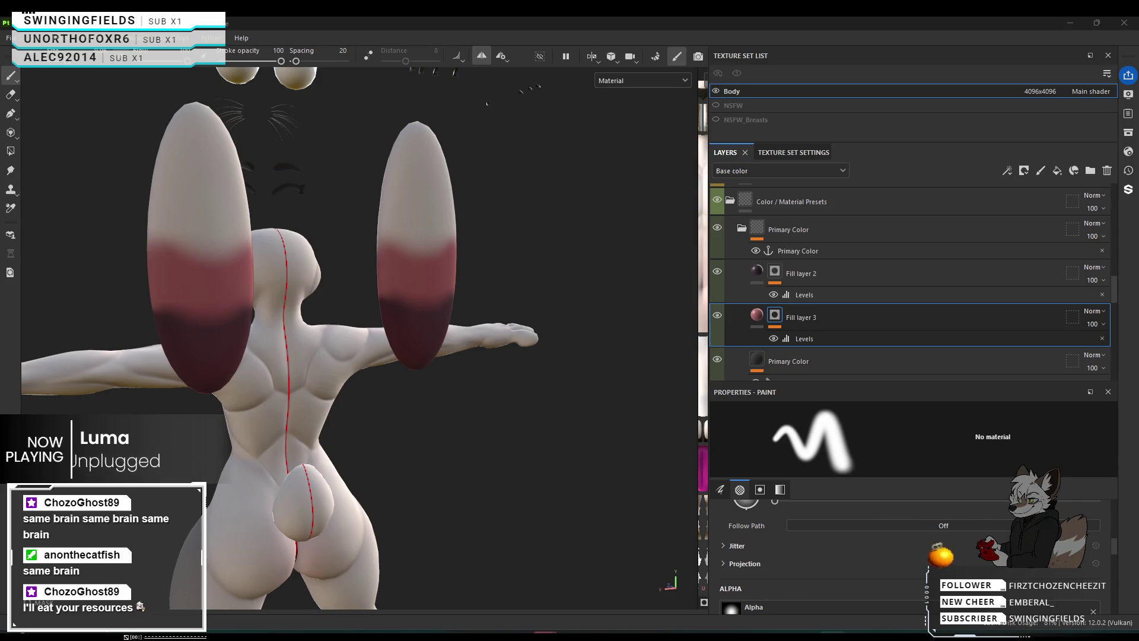
scroll(326, 460, up, 5)
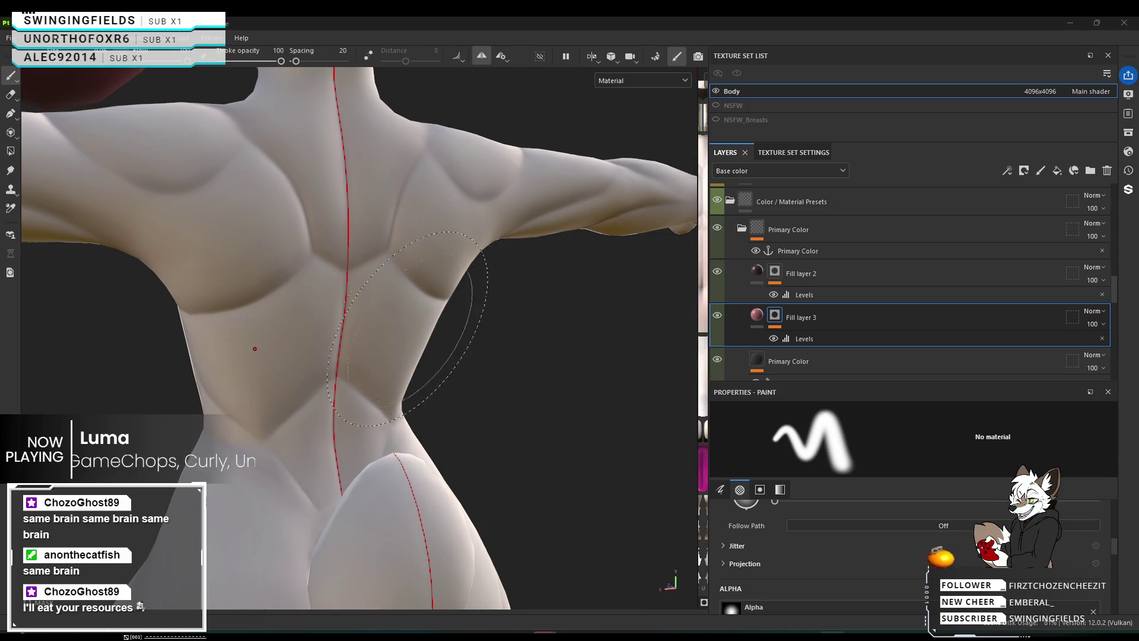
With a smaller, harder brush, paint a pink-red patch across both sides of the lower back.
ctrl+right_drag(444, 329, 334, 420)
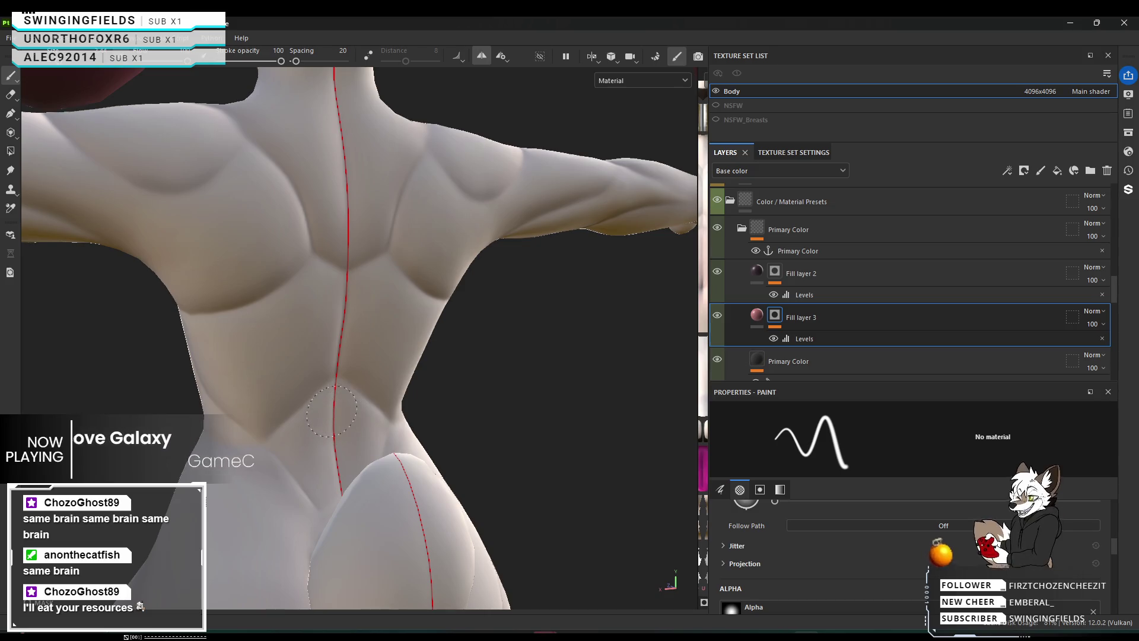
click(334, 409)
mouse_move(291, 448)
mouse_down()
mouse_move(355, 446)
mouse_move(330, 403)
mouse_up()
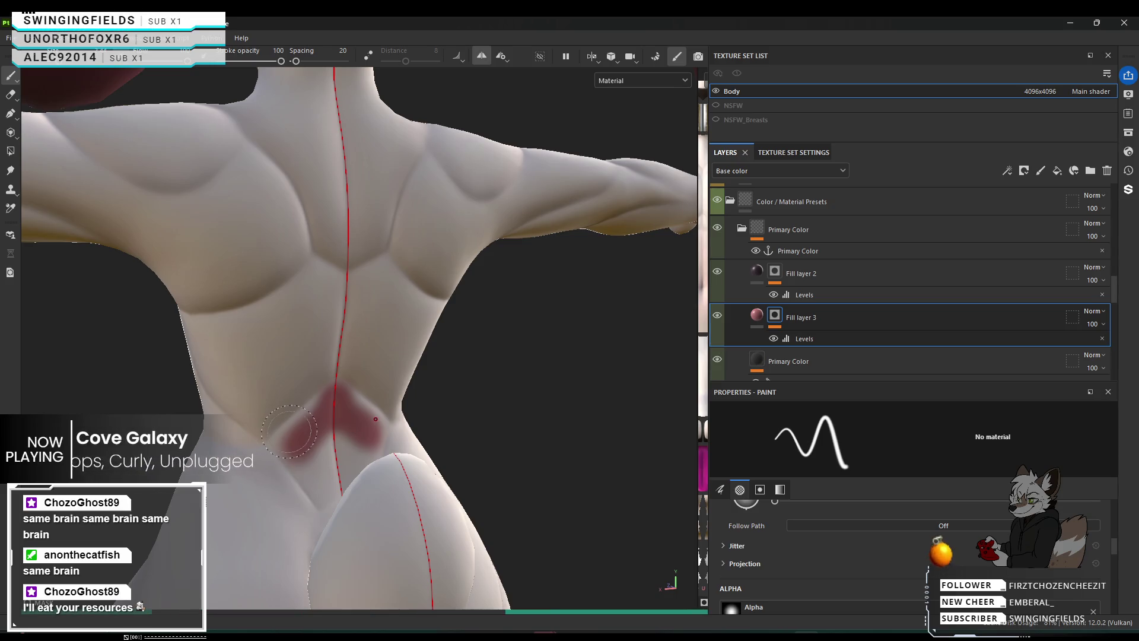
drag(279, 442, 334, 413)
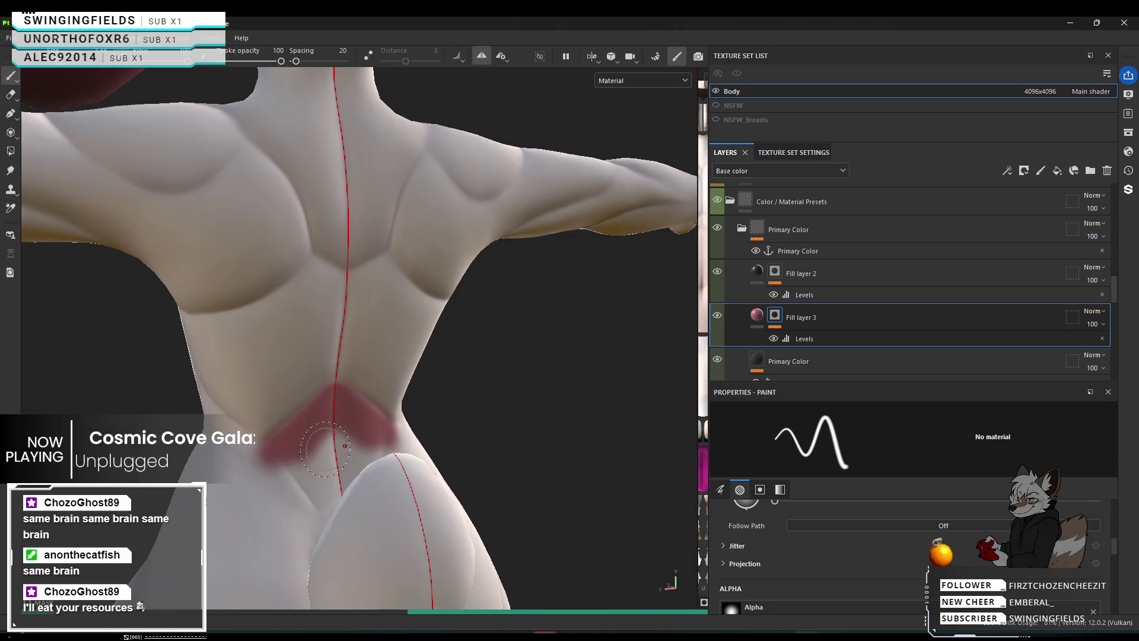
scroll(344, 445, up, 3)
scroll(316, 424, down, 3)
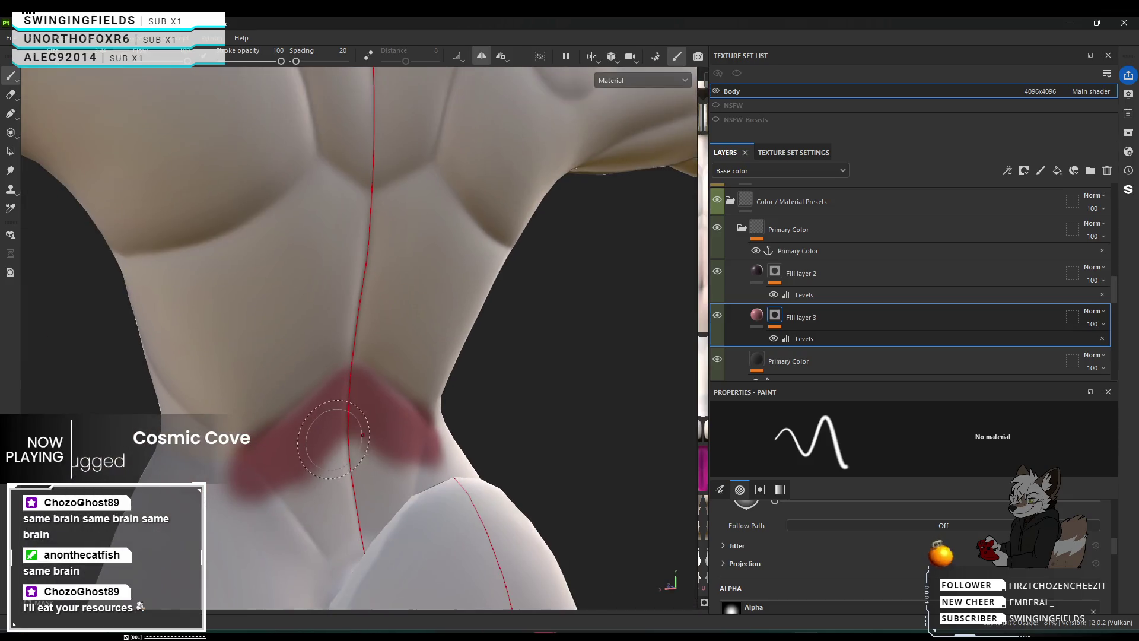
mouse_move(313, 471)
alt+mouse_down()
mouse_move(363, 364)
mouse_move(332, 373)
mouse_move(201, 367)
alt+mouse_up()
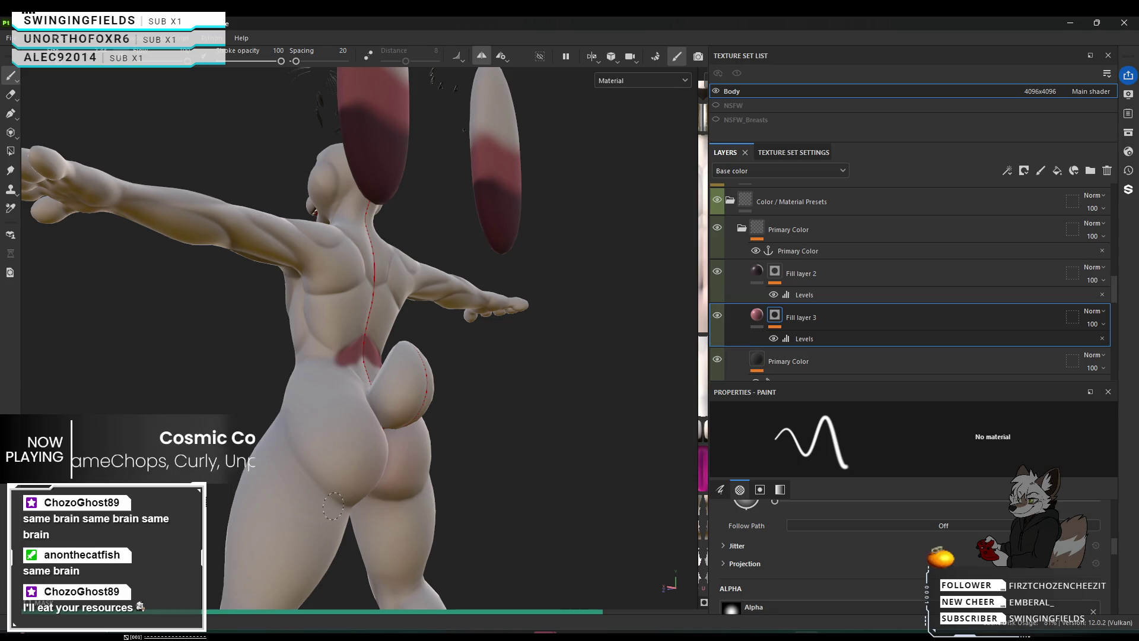
Paint a pink-red band across both thighs, adding a diagonal red stroke on the front thigh.
click(302, 478)
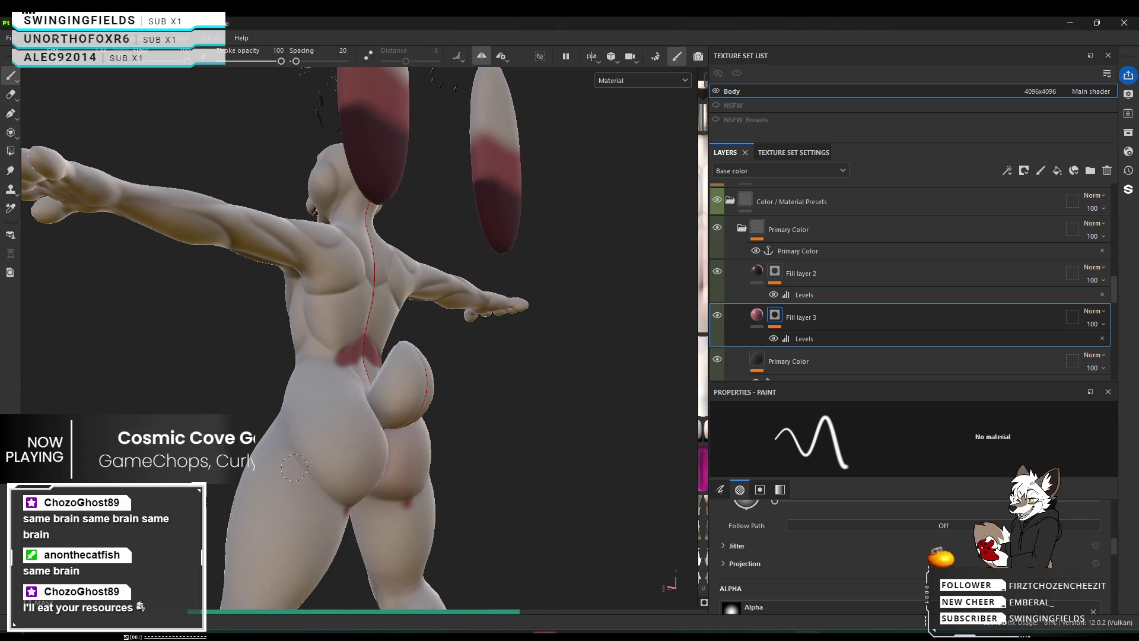
mouse_move(309, 491)
mouse_down()
mouse_move(351, 511)
mouse_move(282, 448)
mouse_move(310, 447)
mouse_move(422, 497)
mouse_move(674, 498)
mouse_move(654, 490)
mouse_up()
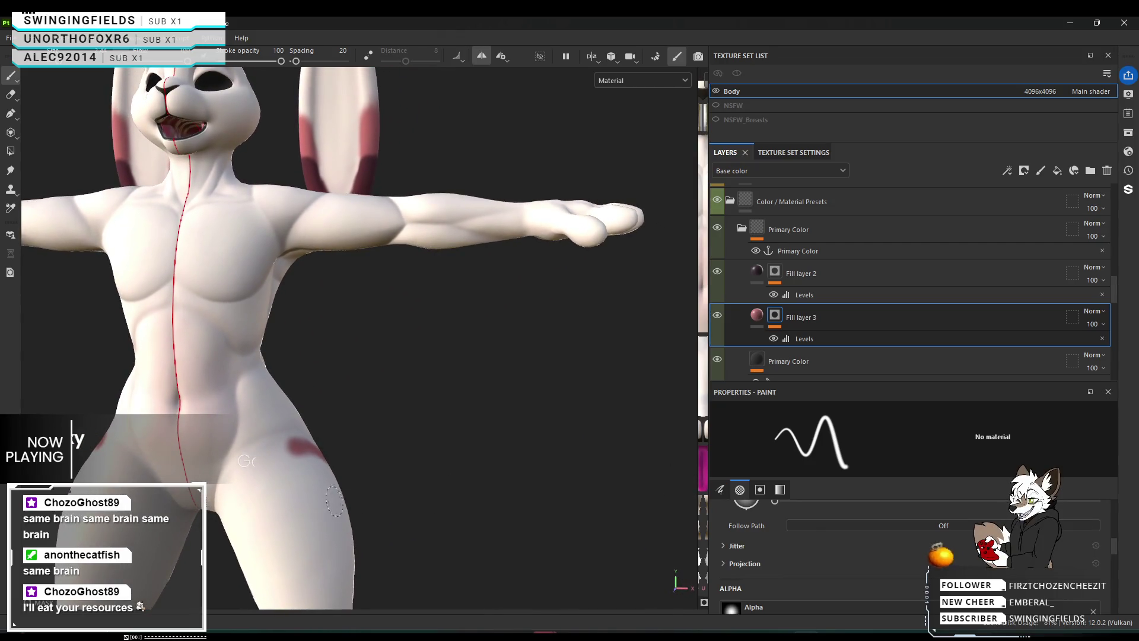
alt+drag(253, 510, 330, 483)
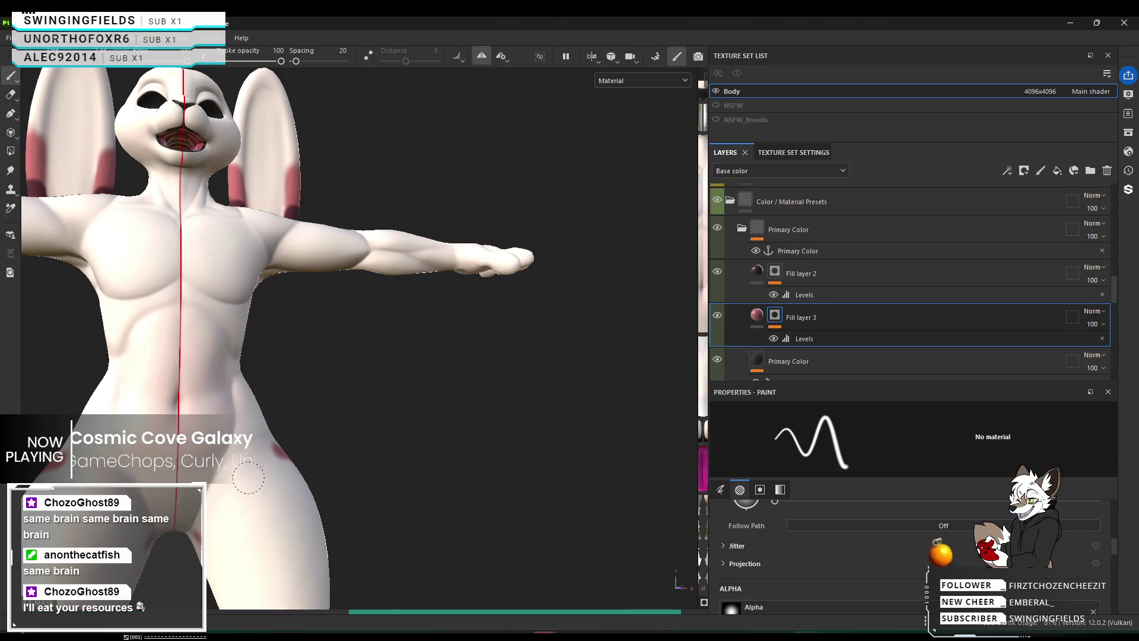
click(217, 525)
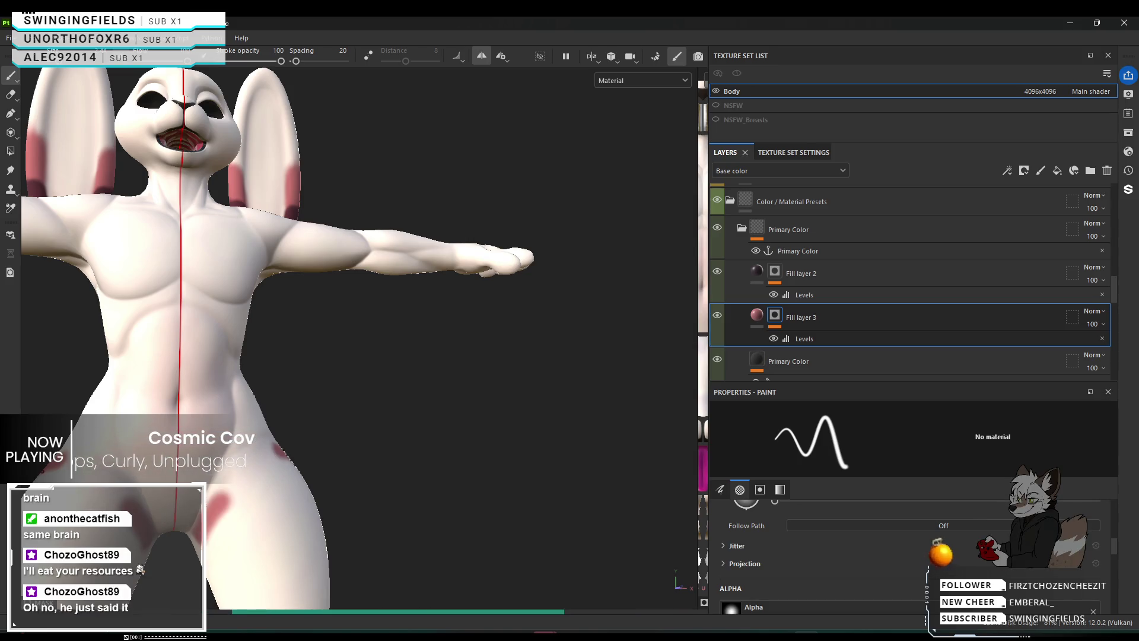
drag(204, 497, 267, 472)
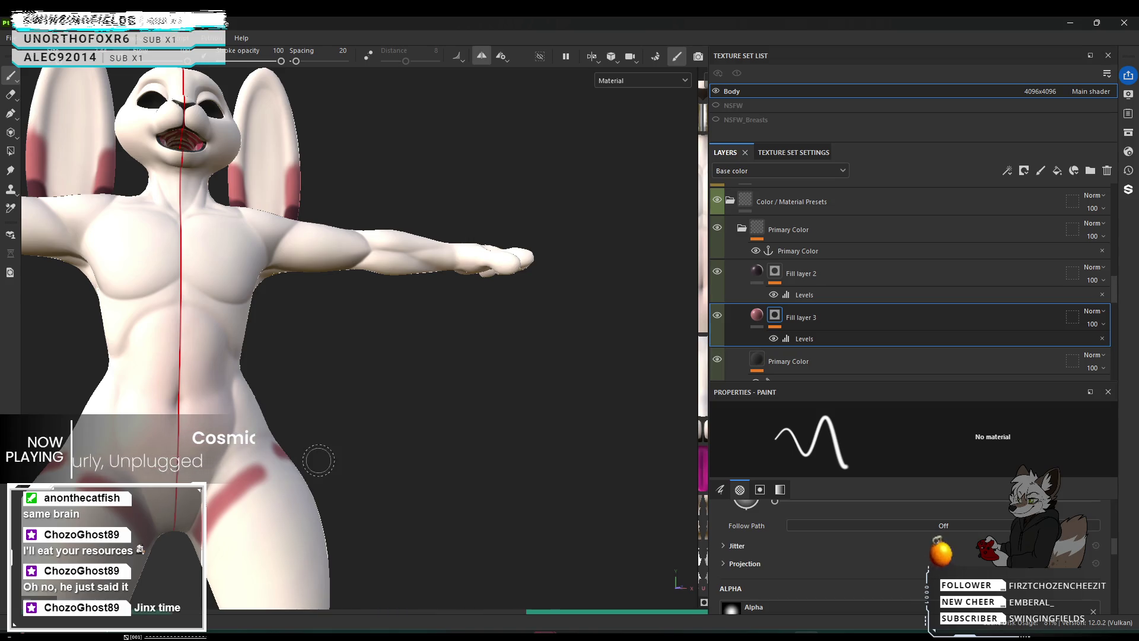
alt+drag(314, 453, 101, 433)
mouse_move(65, 472)
alt+mouse_down()
mouse_move(156, 488)
mouse_move(86, 496)
alt+mouse_up()
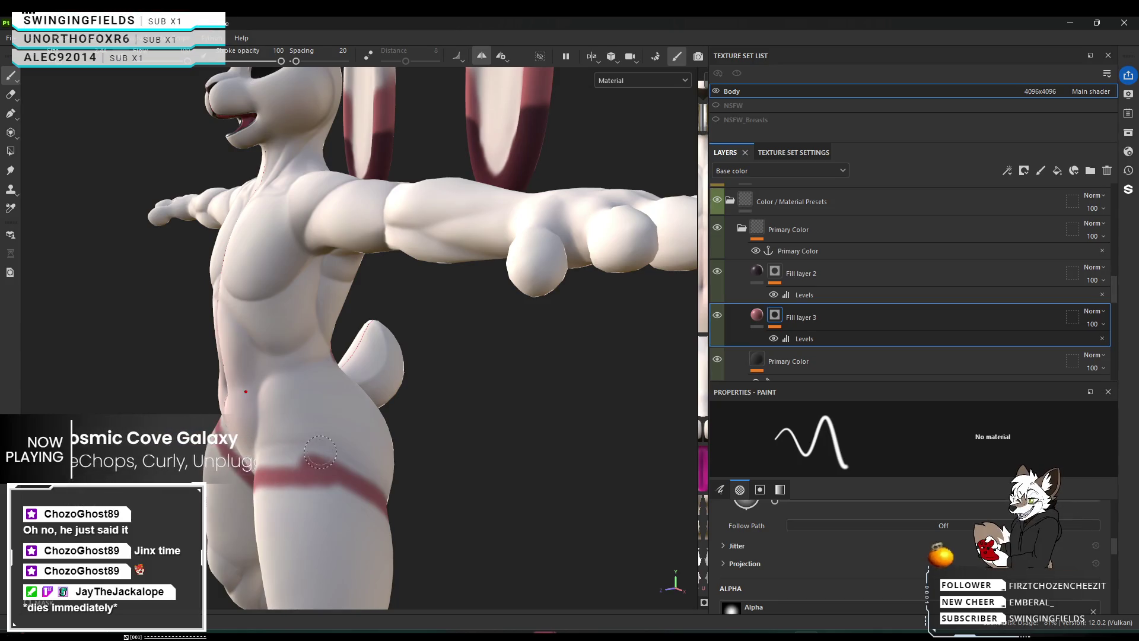
Paint curved pink stripes down the hips, undoing a misplaced first dab.
mouse_move(355, 440)
alt+mouse_down()
mouse_move(184, 425)
mouse_move(352, 436)
alt+mouse_up()
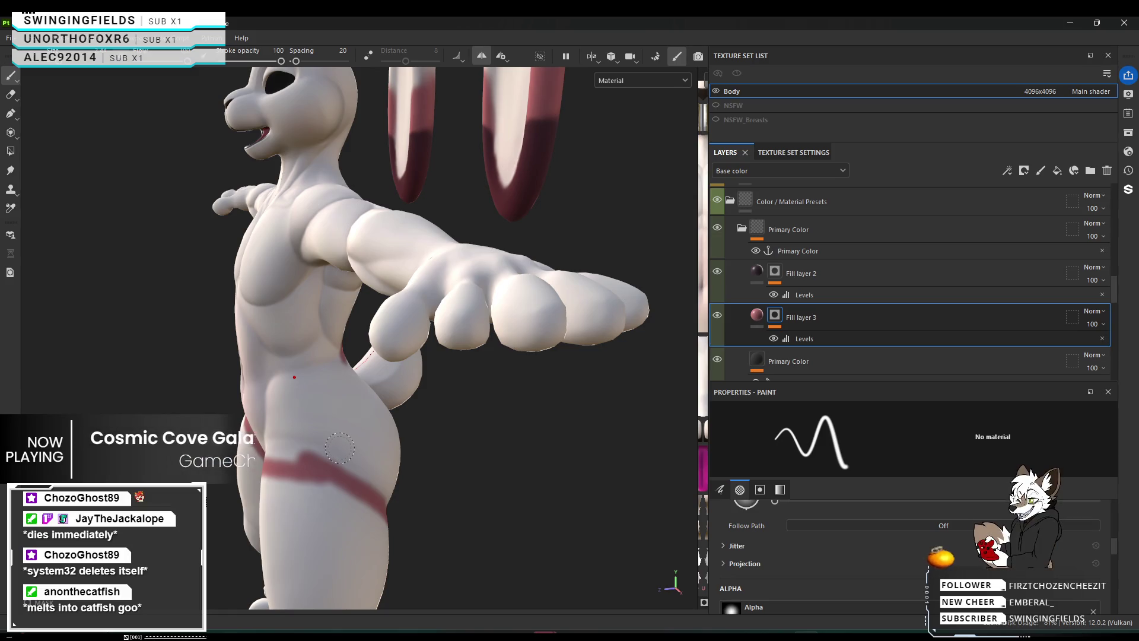
mouse_move(378, 477)
alt+mouse_down()
mouse_move(230, 427)
mouse_move(344, 407)
mouse_move(503, 415)
mouse_move(416, 397)
alt+mouse_up()
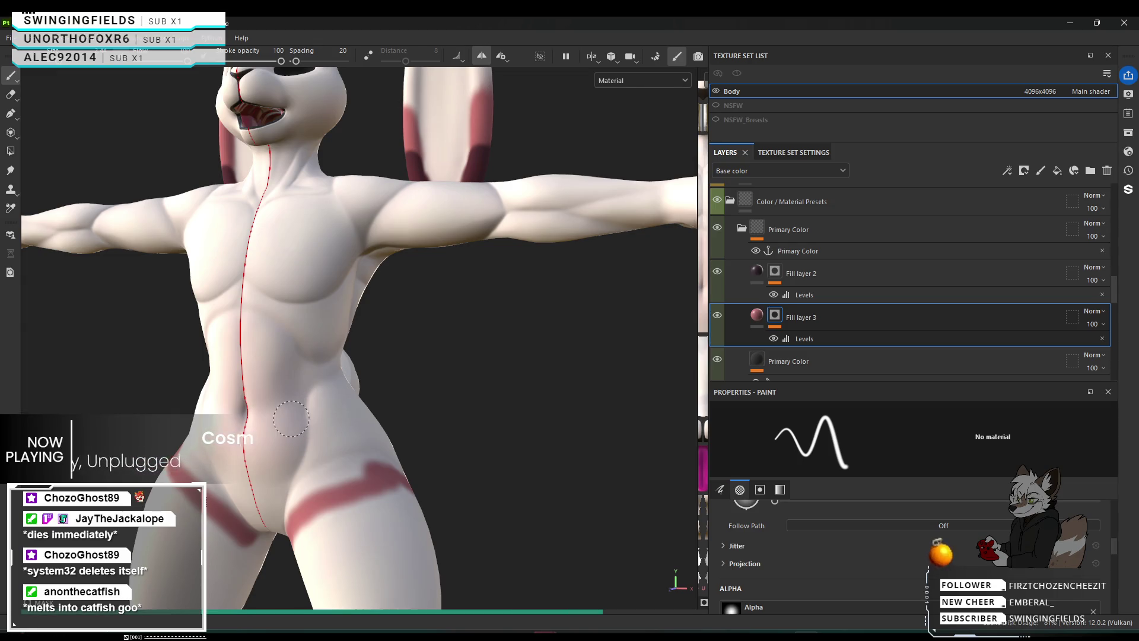
click(290, 418)
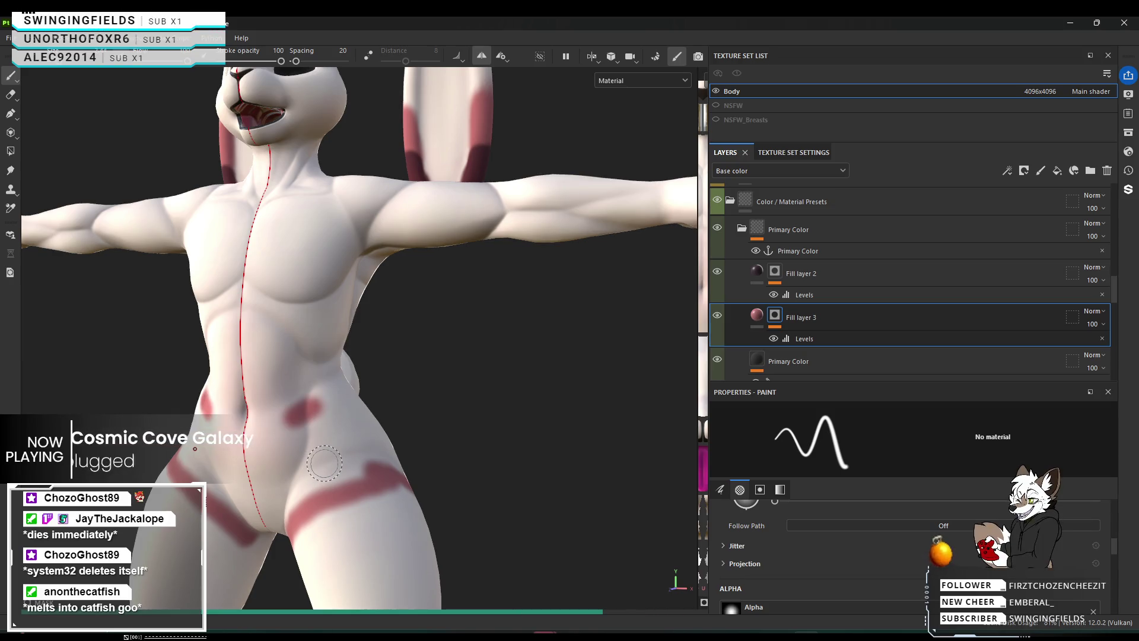
key(ctrl+z)
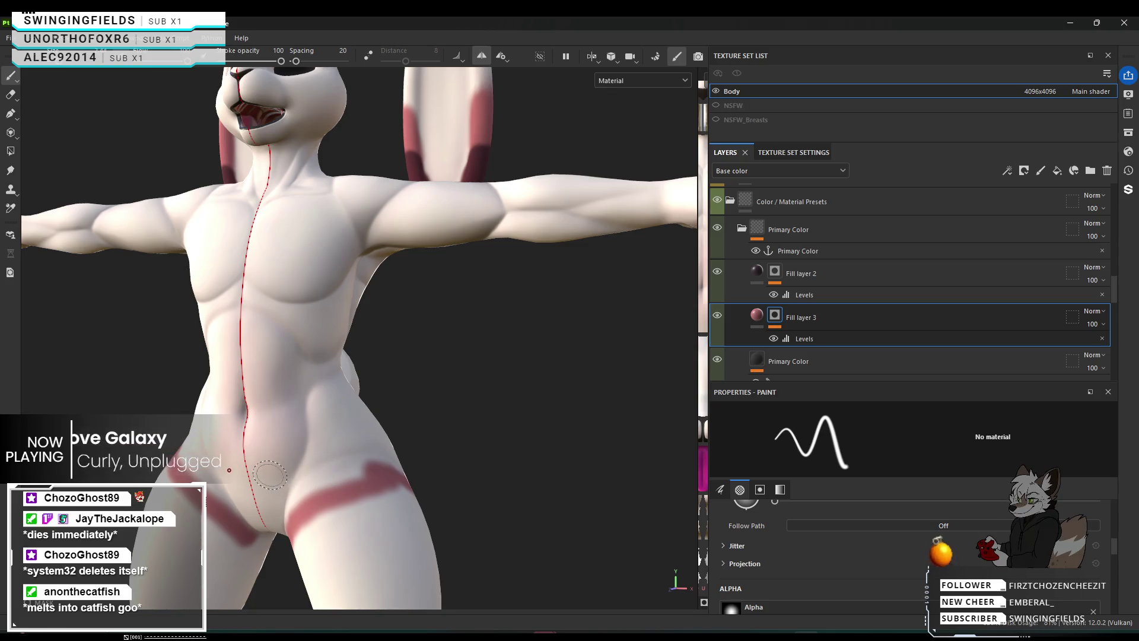
click(272, 475)
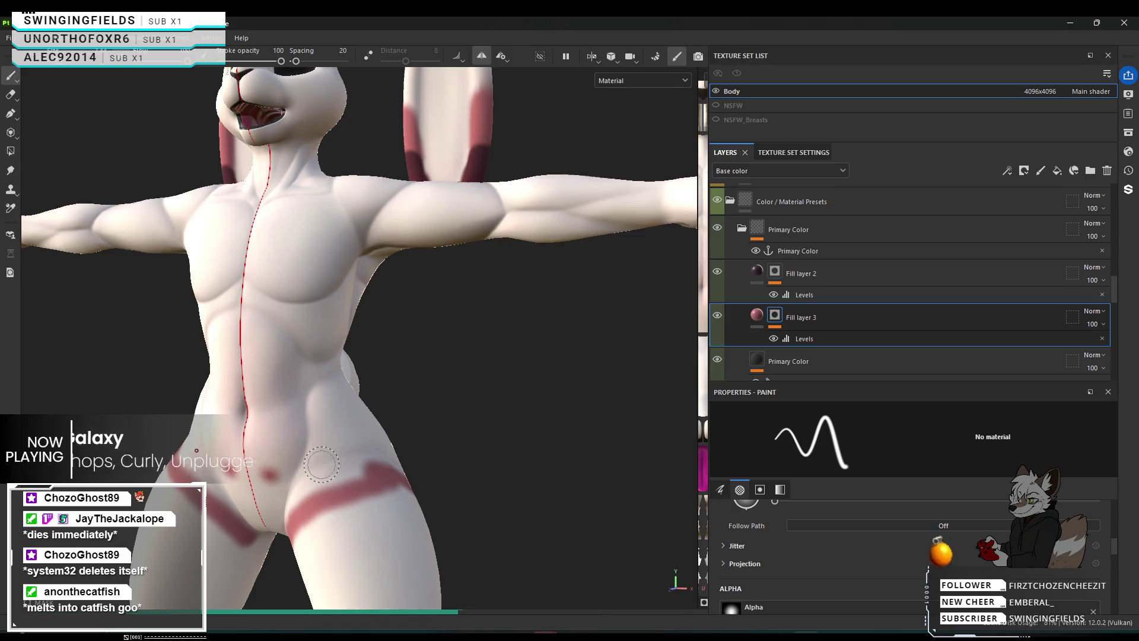
mouse_move(360, 485)
mouse_down()
mouse_move(297, 466)
mouse_move(306, 458)
mouse_up()
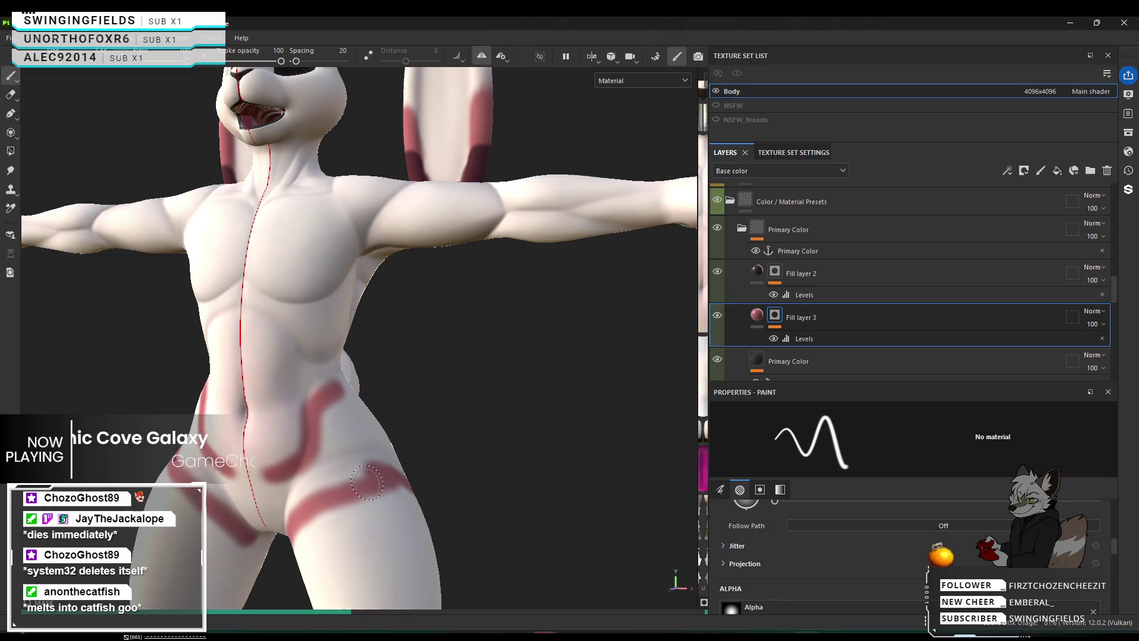
alt+drag(367, 482, 384, 394)
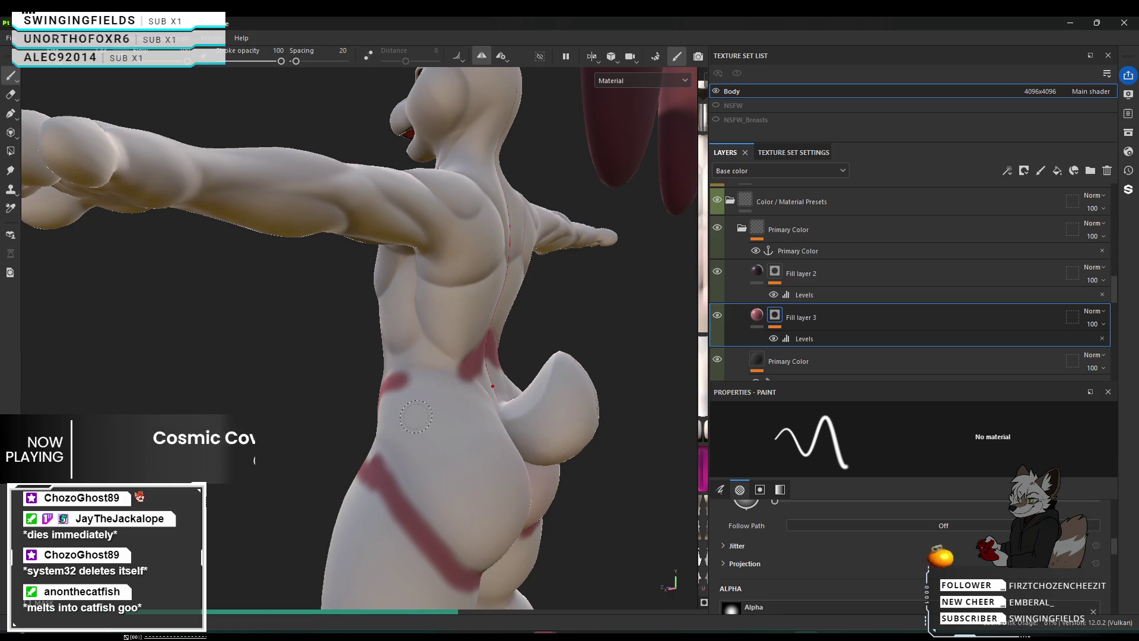
alt+drag(344, 458, 629, 456)
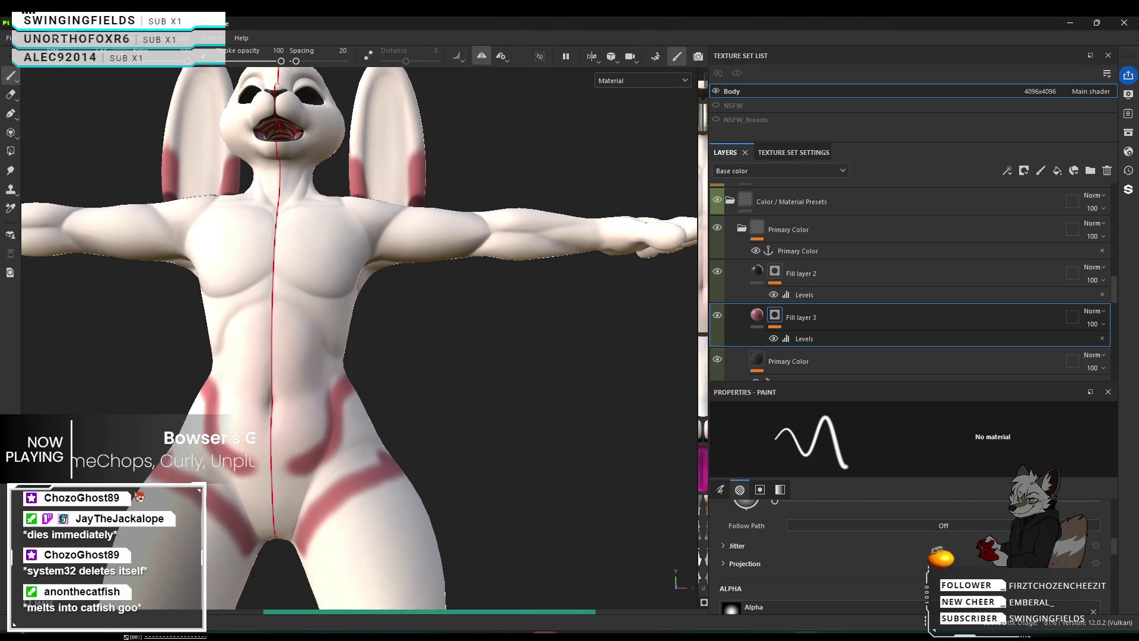
click(14, 85)
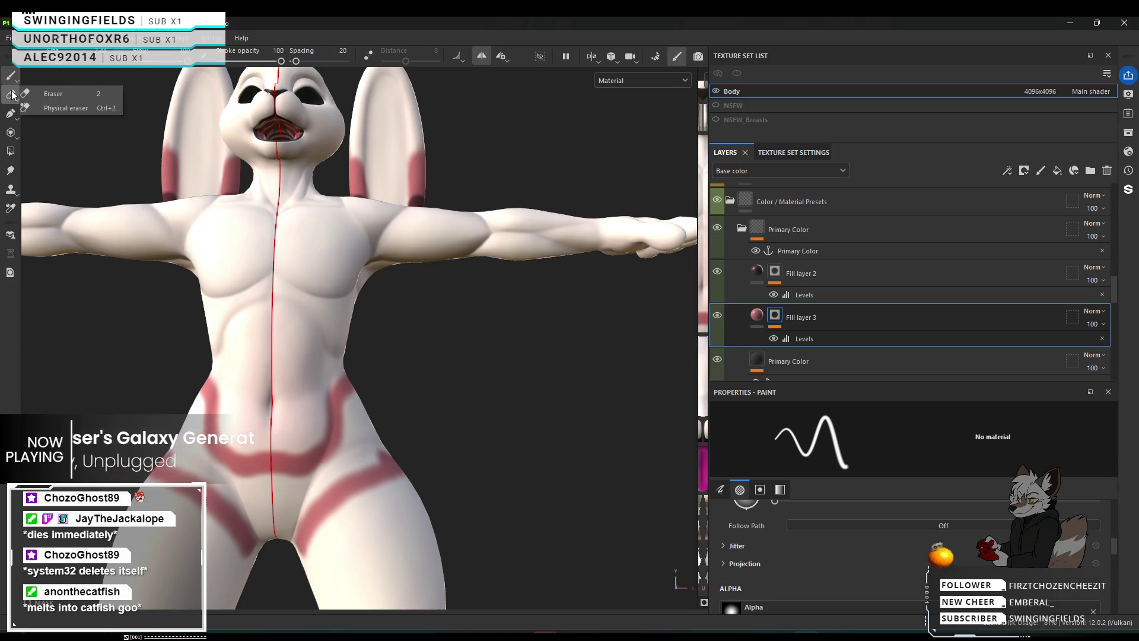
click(15, 114)
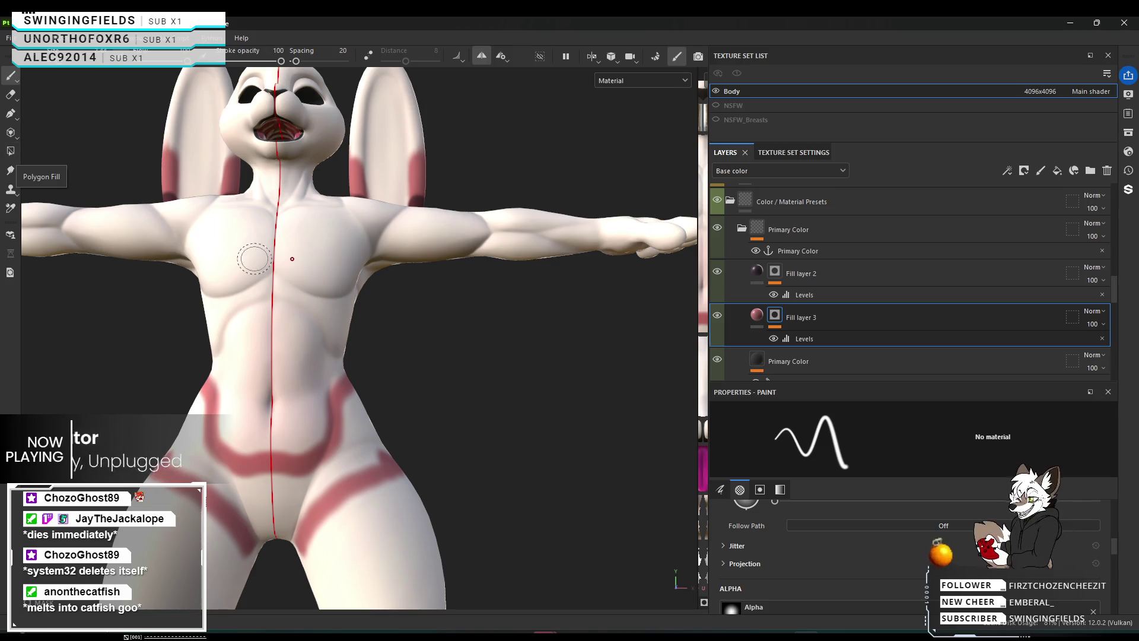
mouse_move(359, 428)
alt+mouse_down()
mouse_move(374, 412)
mouse_move(534, 409)
mouse_move(451, 427)
mouse_move(462, 435)
alt+mouse_up()
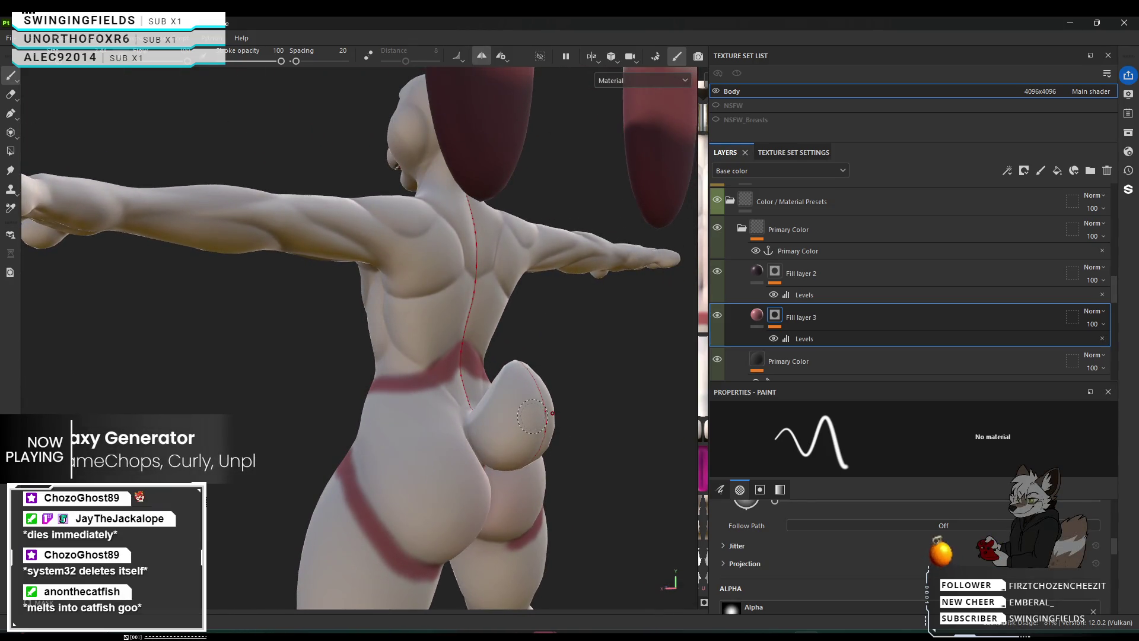
Fill the tail evenly with pink, enlarging and softening the brush.
click(532, 417)
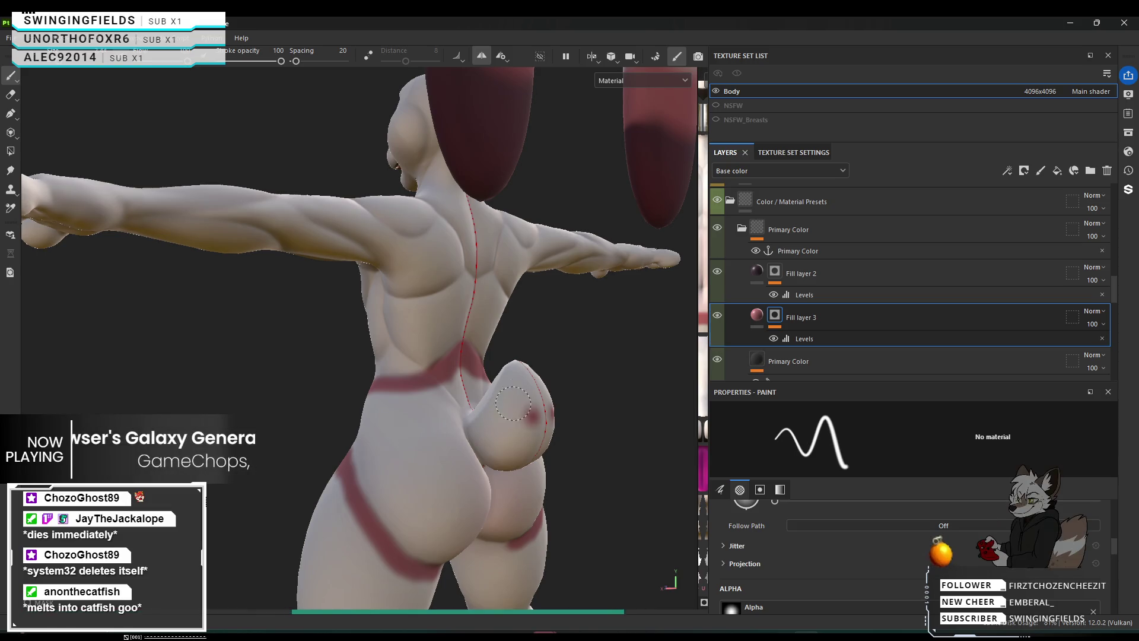
drag(486, 423, 537, 407)
mouse_move(518, 368)
mouse_down()
mouse_move(499, 415)
mouse_move(253, 428)
mouse_up()
key(bracketright)
key(bracketright)
key(bracketright)
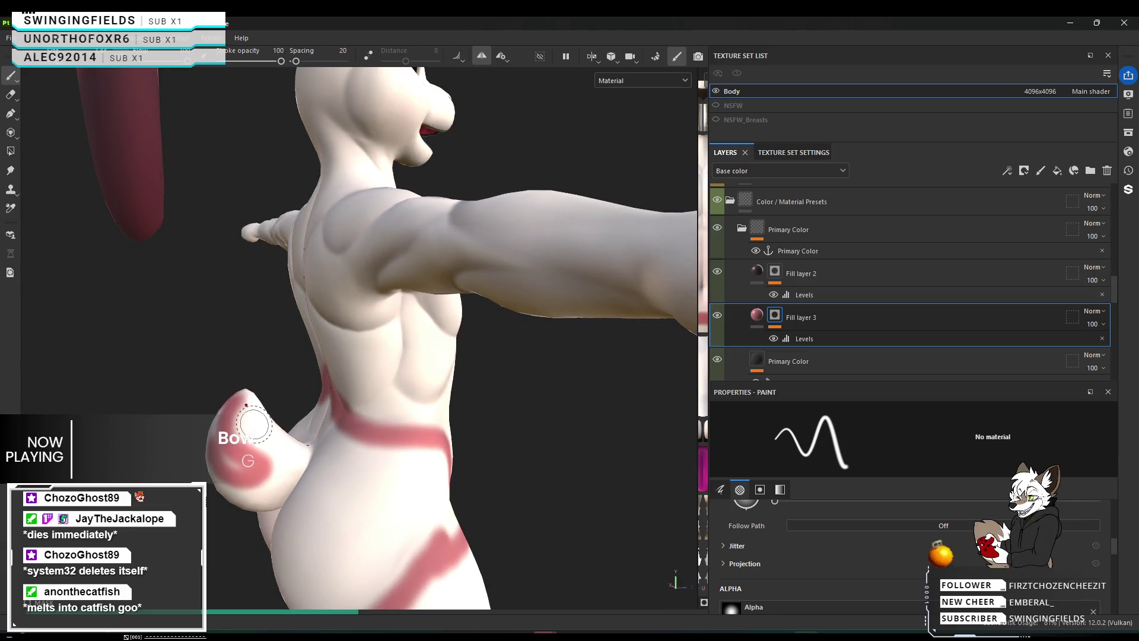
key(bracketright)
key(bracketright)
key(bracketright)
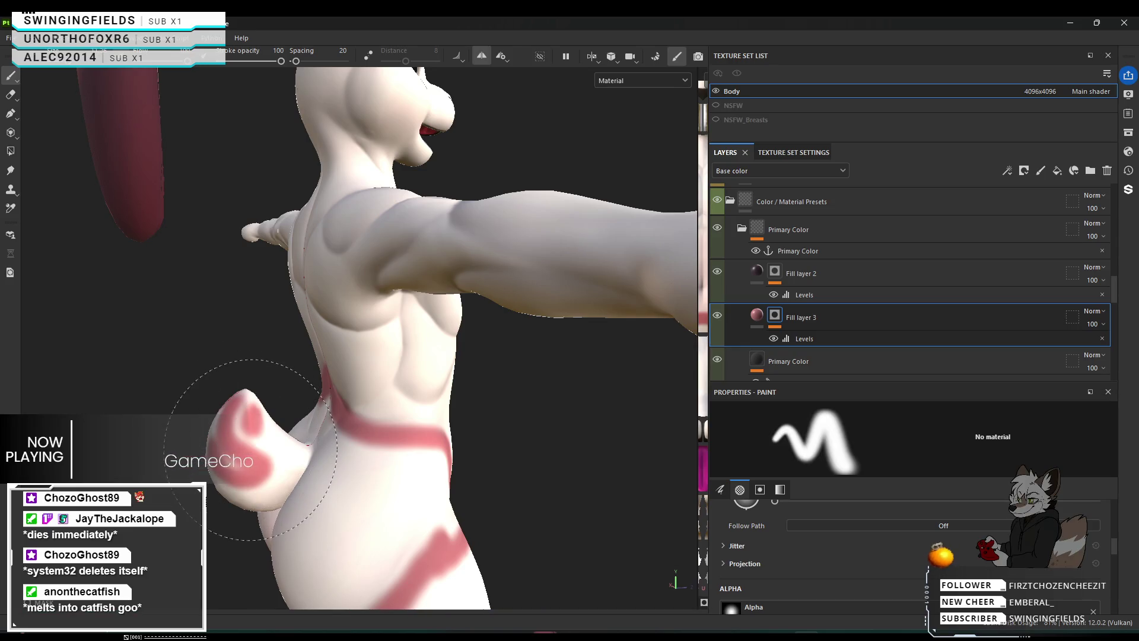
mouse_move(256, 459)
mouse_down()
mouse_move(243, 464)
mouse_move(254, 466)
mouse_move(253, 485)
mouse_move(284, 442)
mouse_up()
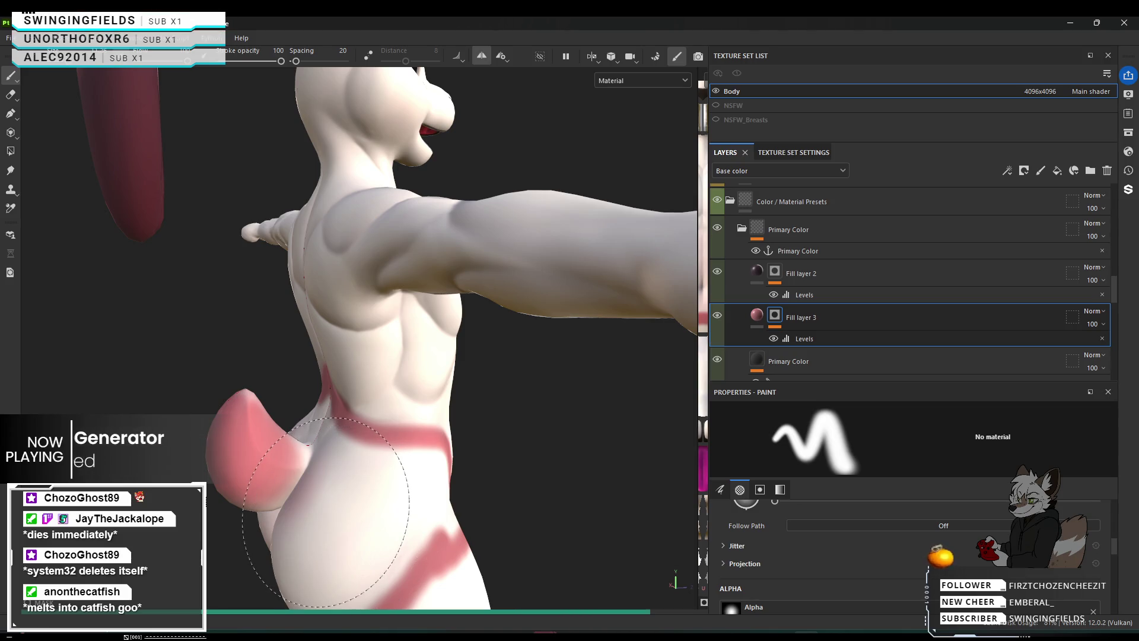
Build up soft pink across the hip with repeated dabs and a deepening stroke.
click(356, 510)
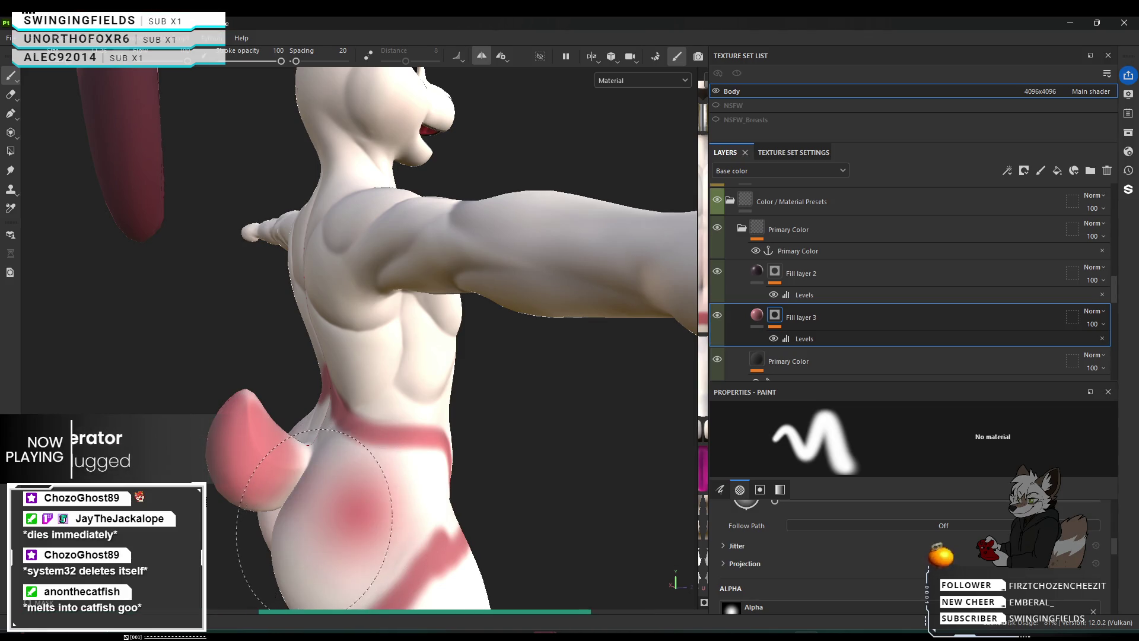
click(304, 516)
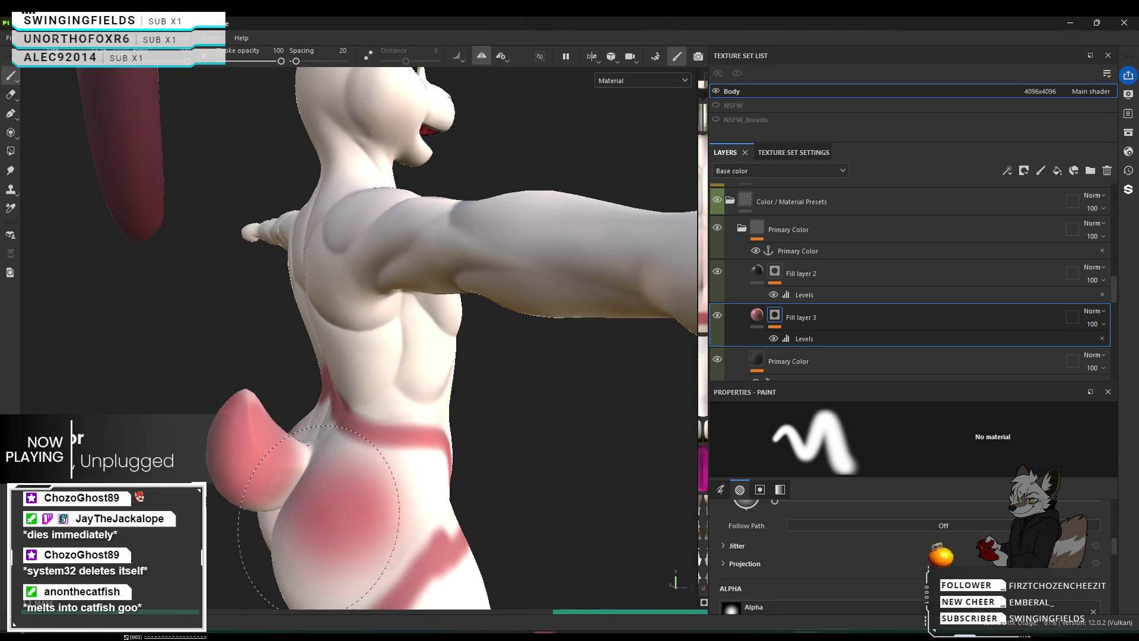
click(323, 521)
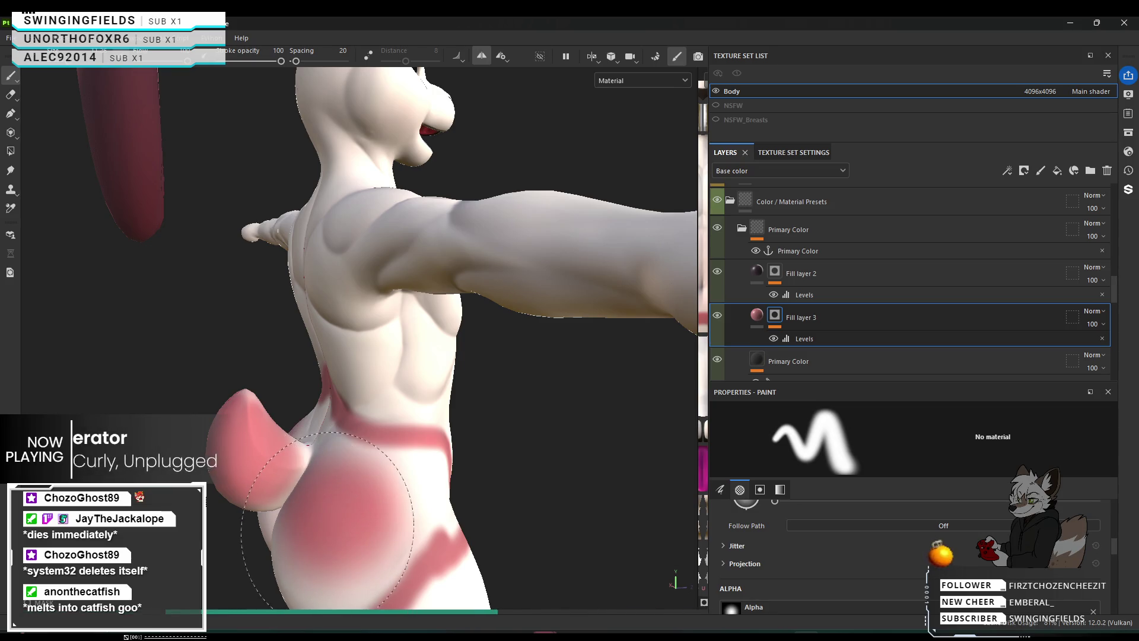
click(324, 527)
click(343, 522)
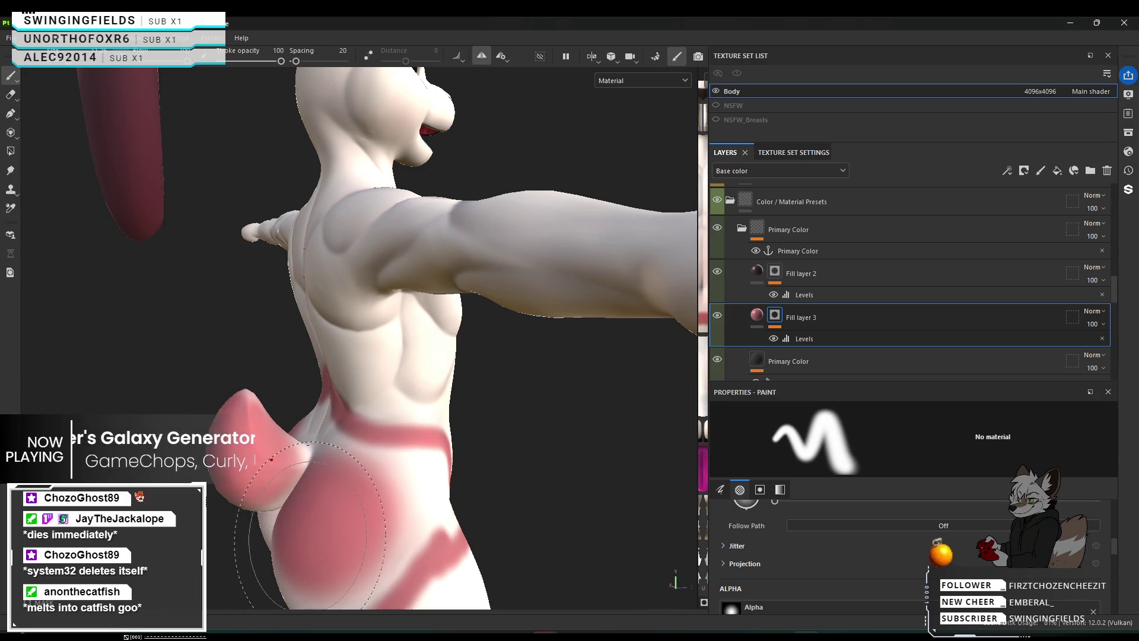
alt+drag(355, 517, 278, 463)
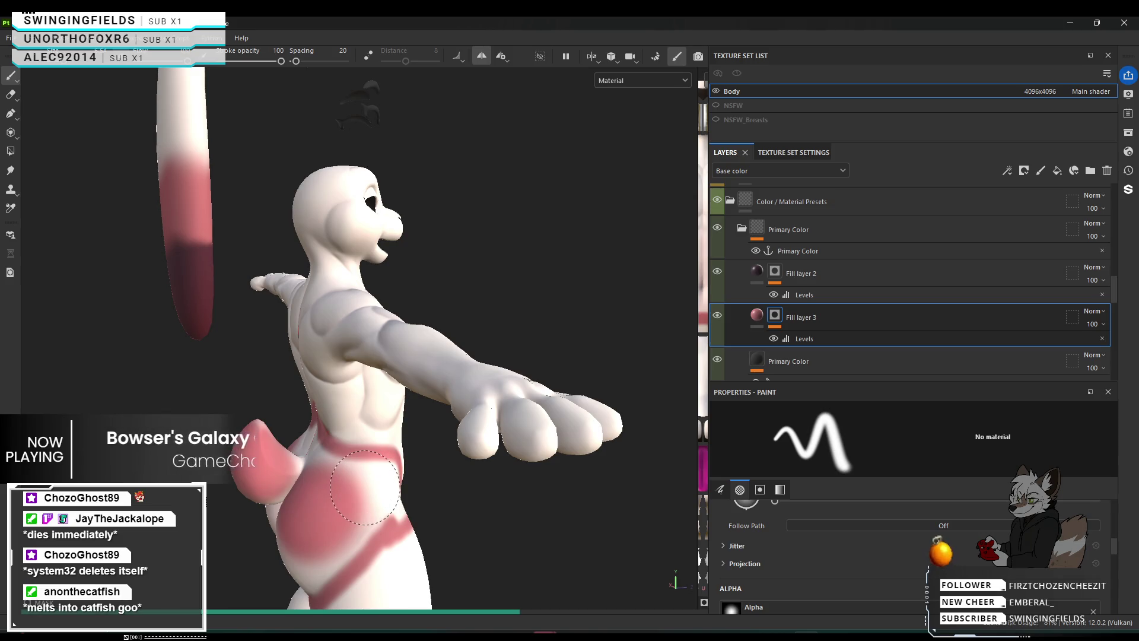
mouse_move(367, 497)
mouse_down()
mouse_move(354, 500)
mouse_move(392, 497)
mouse_up()
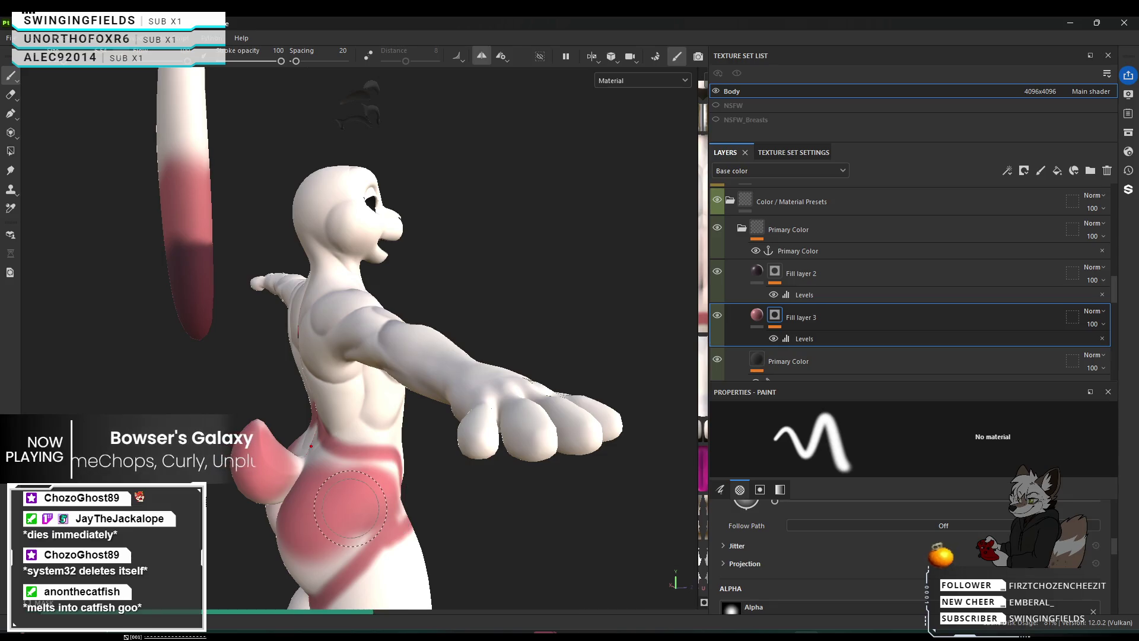
Paint pink over the lower hip from a rear view of the back.
alt+middle_drag(341, 490, 354, 466)
alt+drag(354, 466, 361, 495)
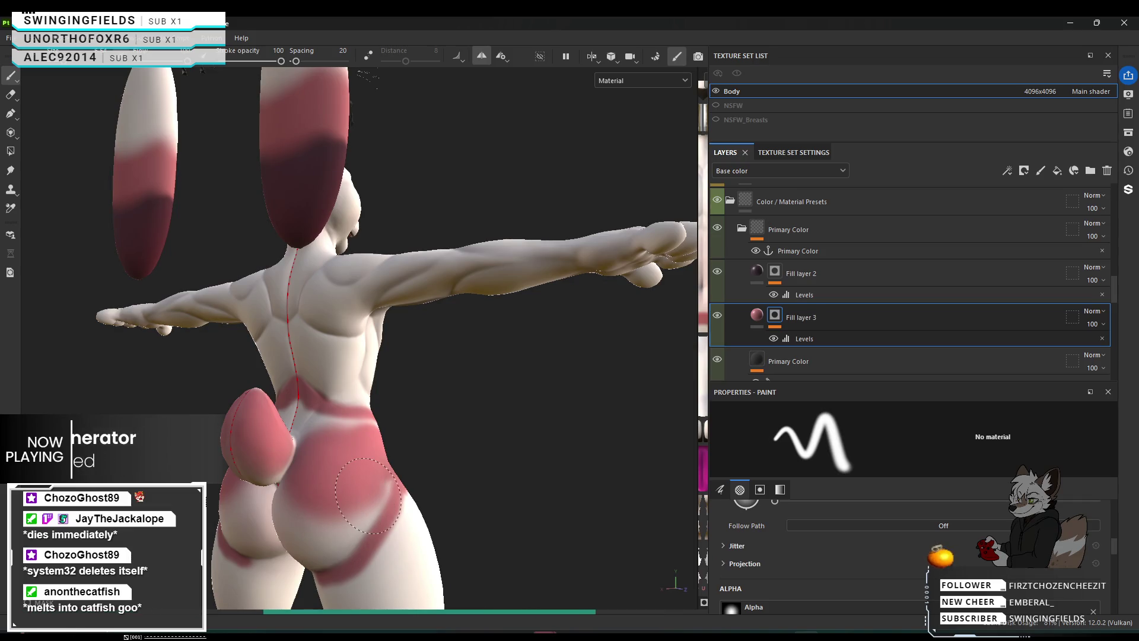
drag(368, 496, 338, 521)
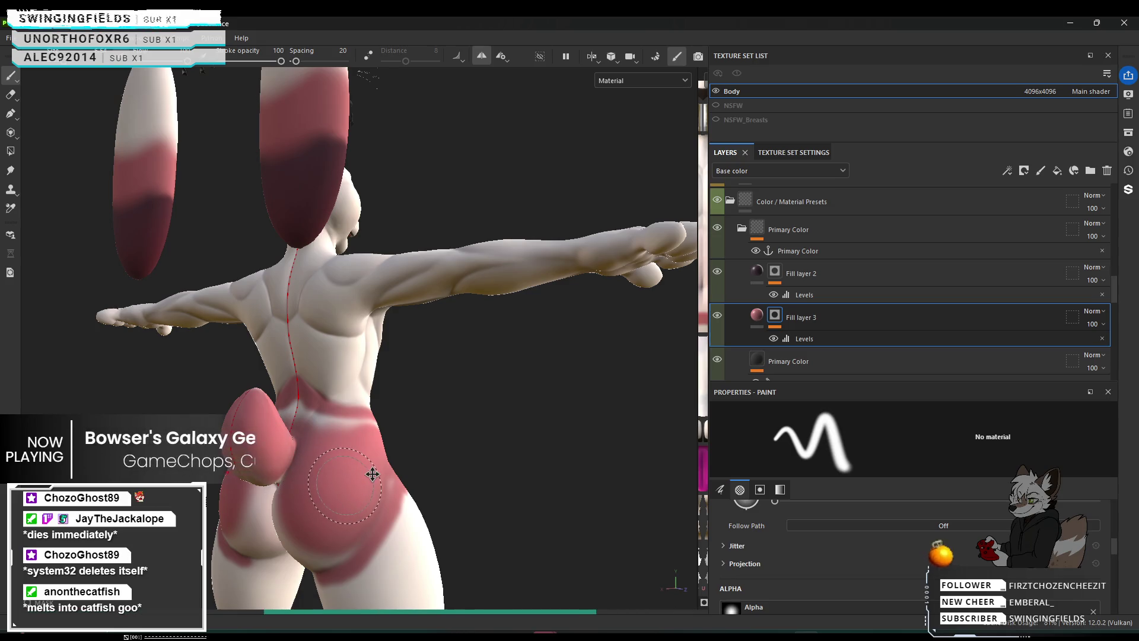
alt+middle_drag(390, 492, 398, 487)
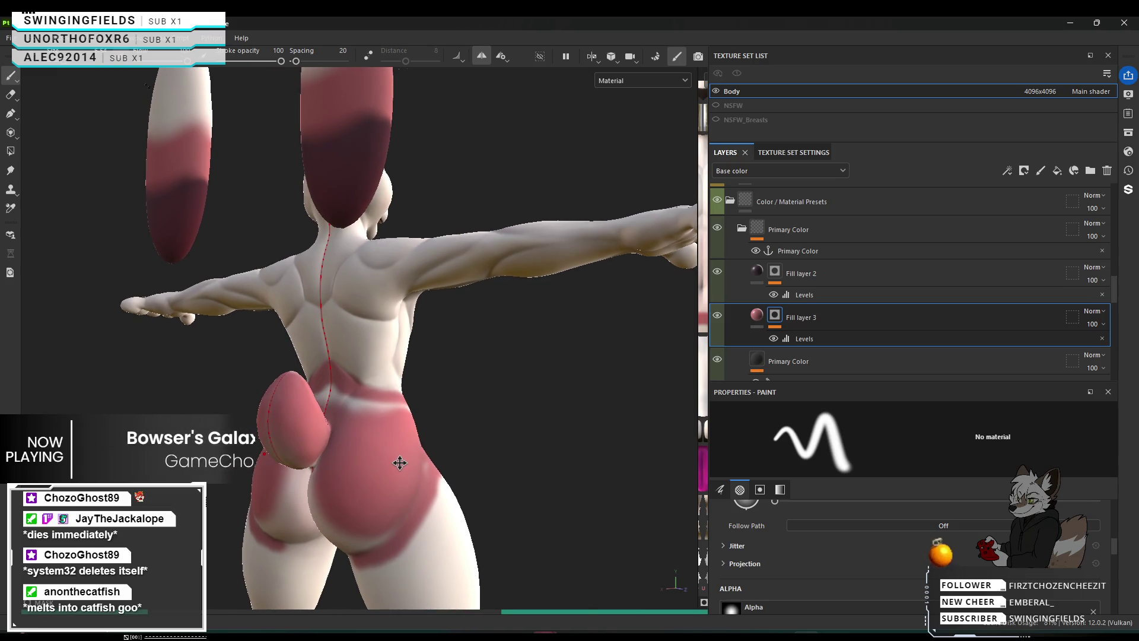
mouse_move(396, 464)
alt+mouse_down()
mouse_move(379, 472)
mouse_move(879, 467)
alt+mouse_up()
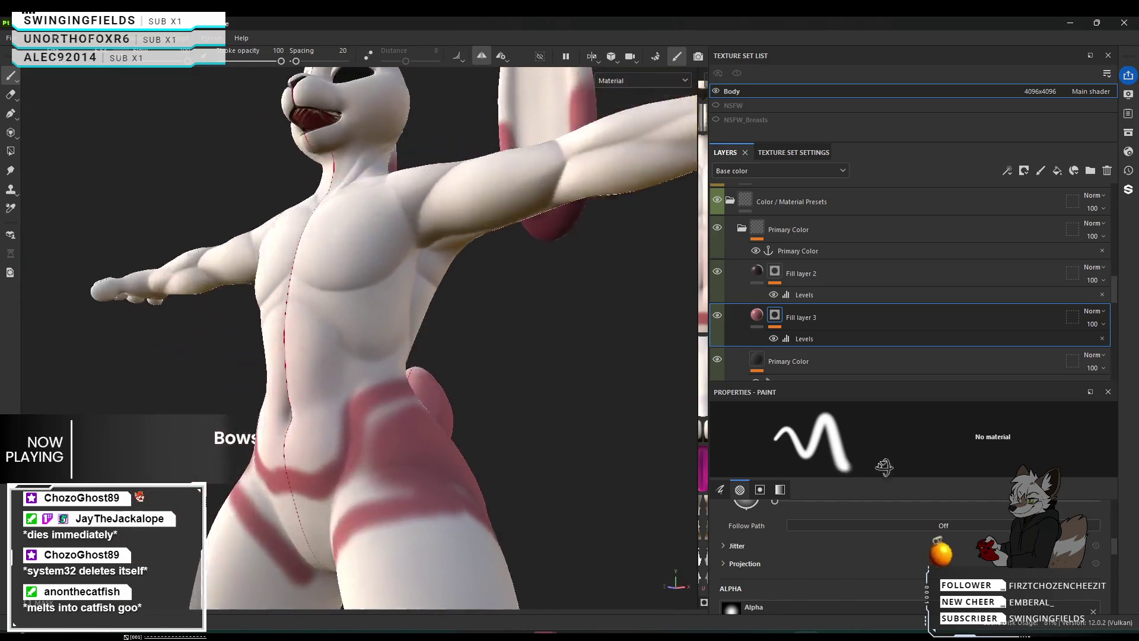
Join the upper and lower hip bands, then paint the remaining white patch with a smaller brush.
mouse_move(461, 425)
mouse_down()
mouse_move(466, 415)
mouse_move(495, 451)
mouse_move(458, 455)
mouse_move(469, 445)
mouse_up()
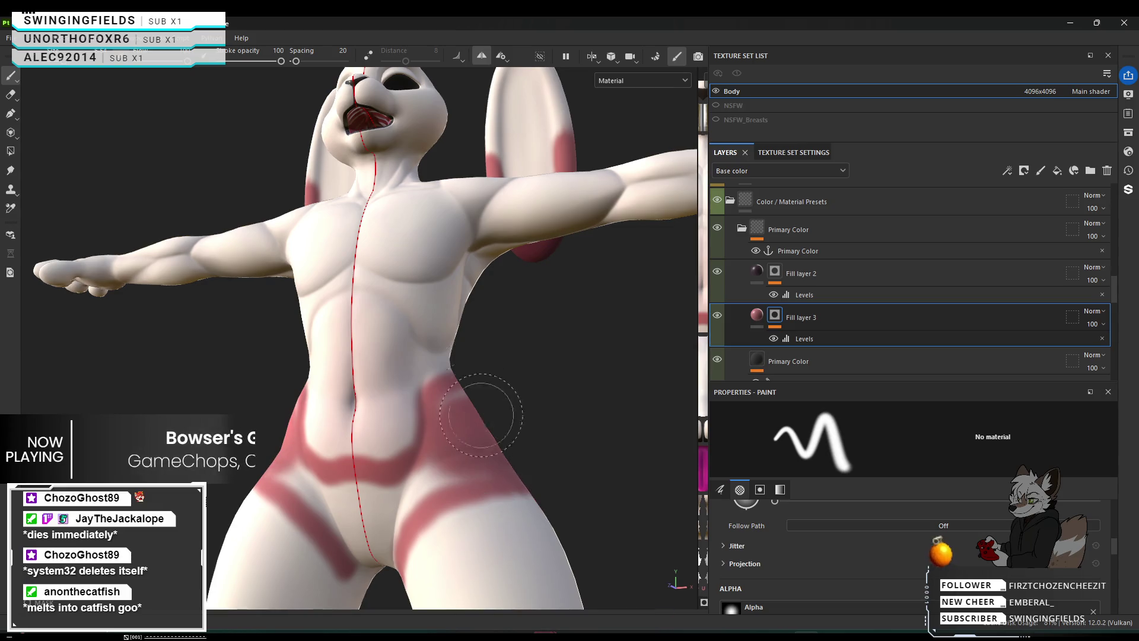
scroll(460, 355, down, 2)
scroll(460, 355, up, 3)
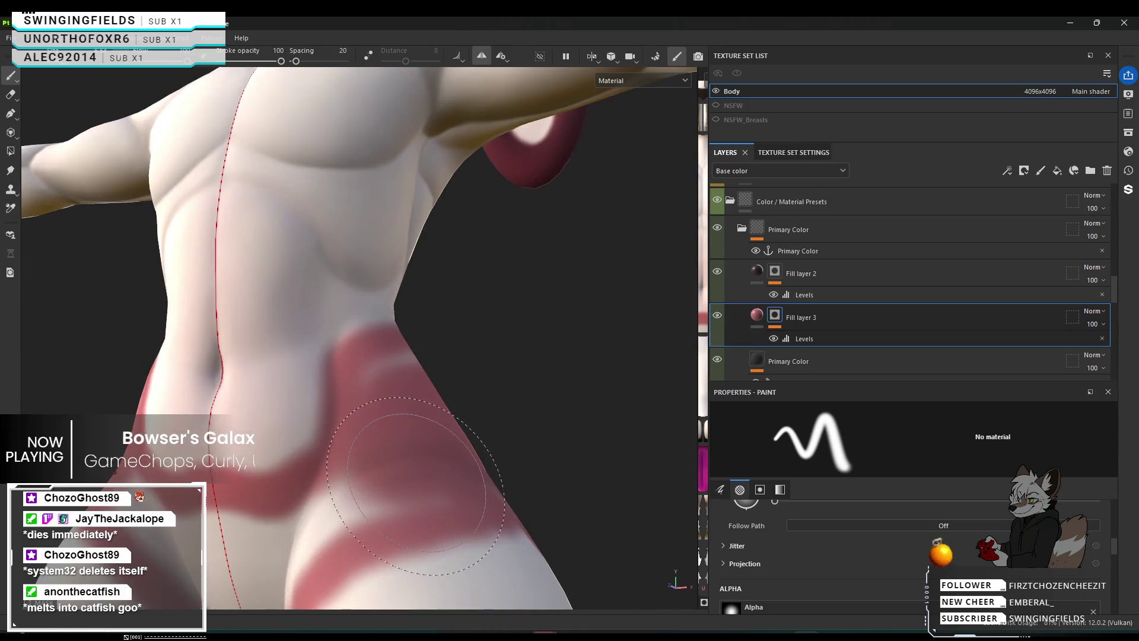
key(bracketleft)
key(bracketleft)
key(bracketleft)
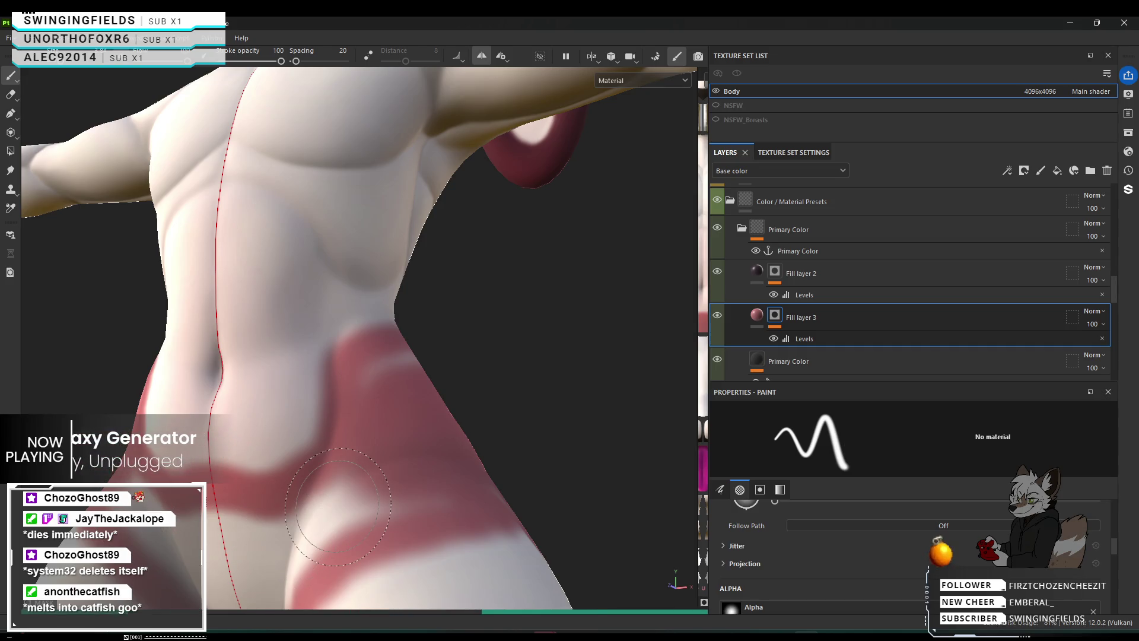
drag(338, 508, 392, 496)
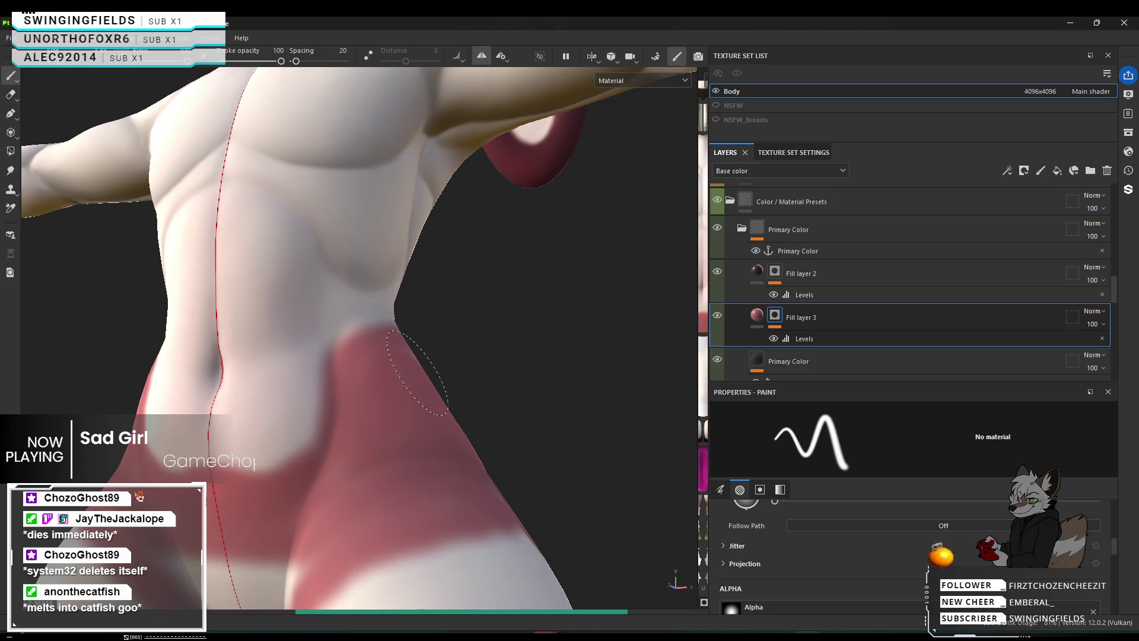
scroll(439, 388, down, 5)
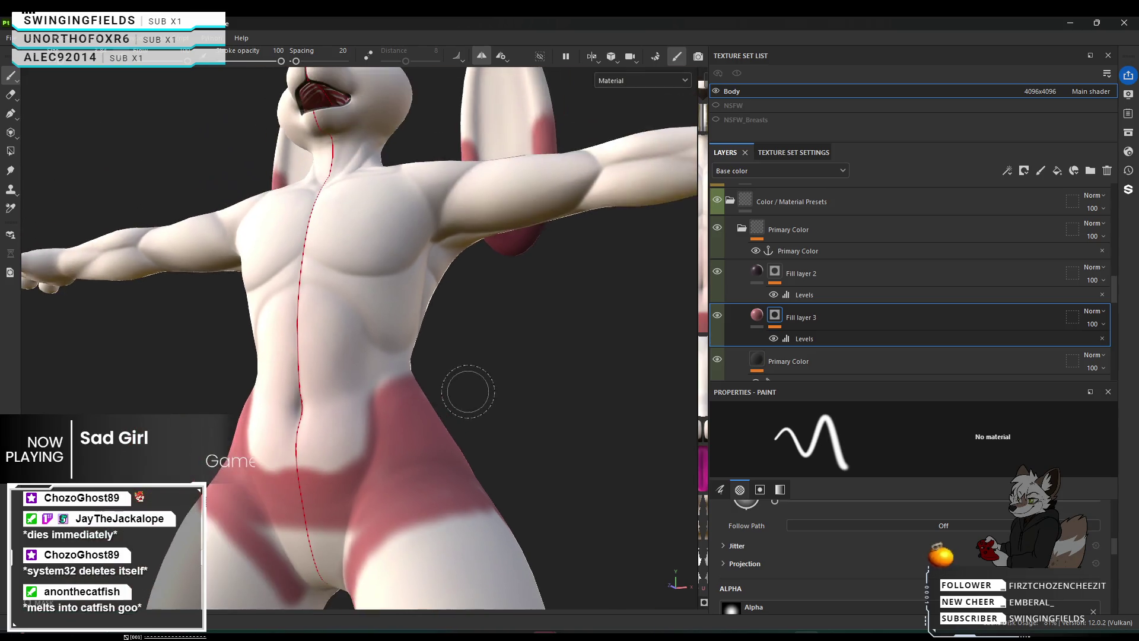
mouse_move(443, 433)
alt+mouse_down()
mouse_move(629, 437)
mouse_move(254, 460)
alt+mouse_up()
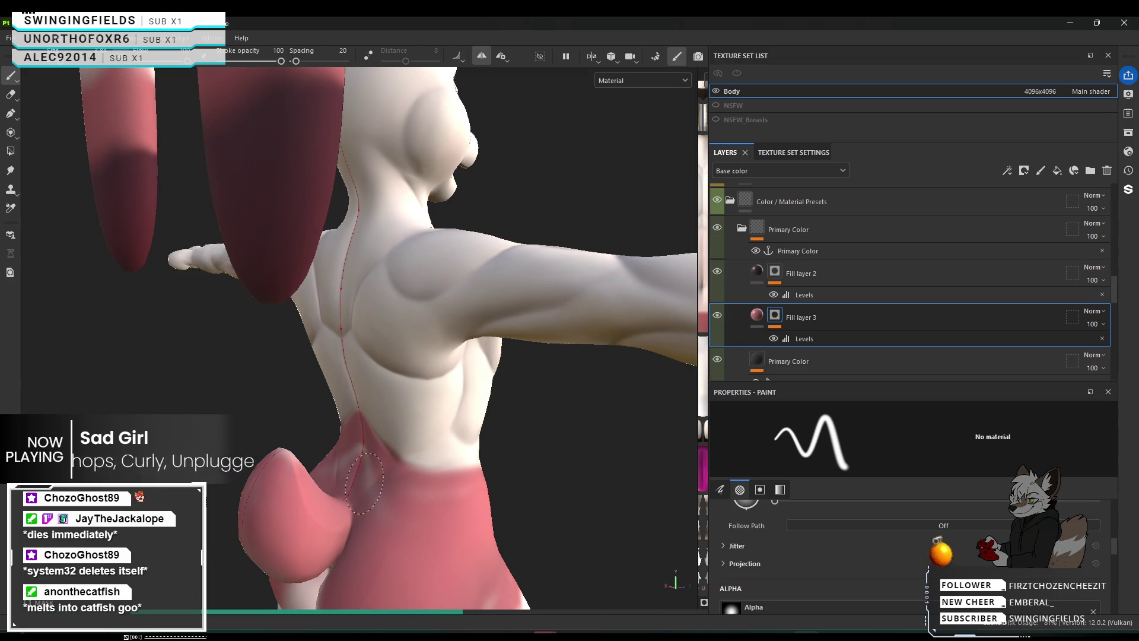
Paint the white waist area pink, then frame the rear hips.
drag(357, 458, 368, 491)
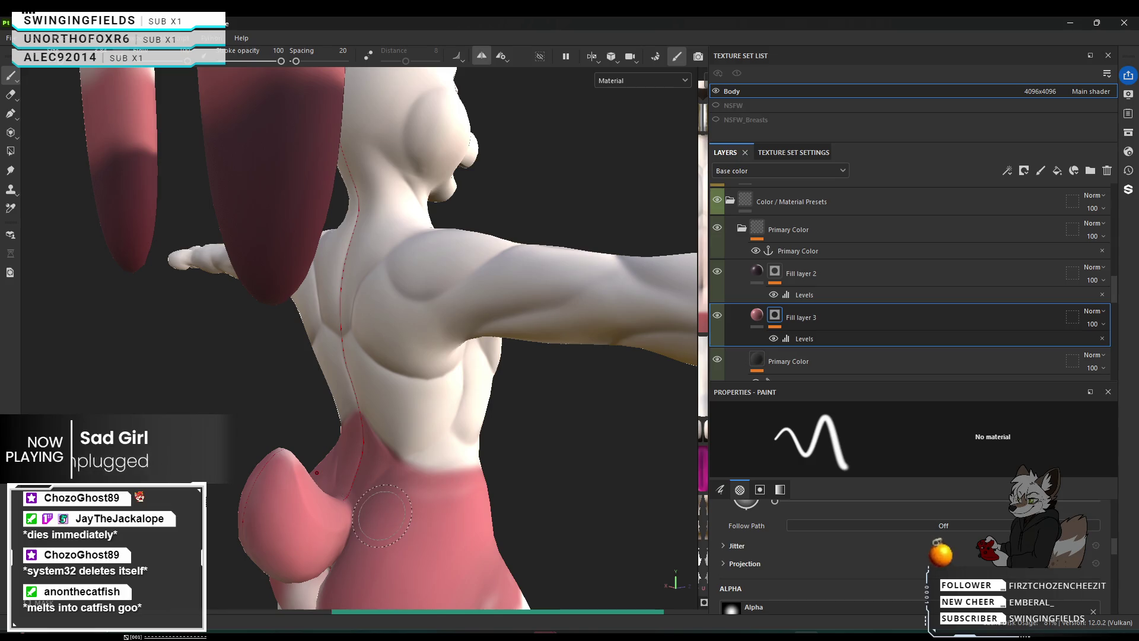
alt+drag(321, 499, 261, 552)
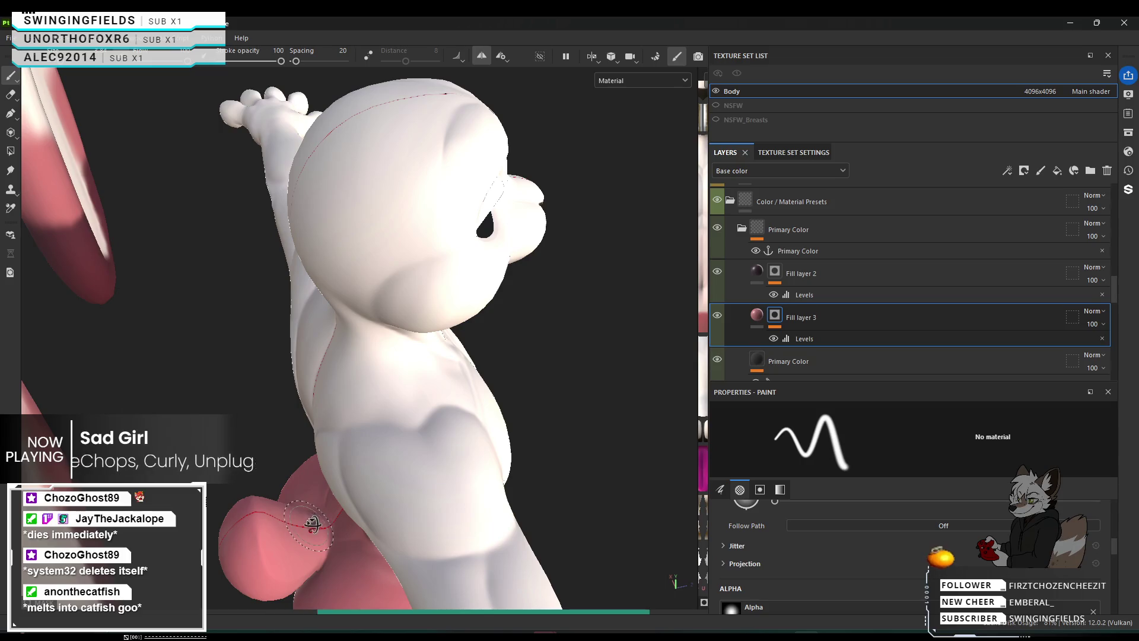
mouse_move(315, 524)
alt+mouse_down()
mouse_move(506, 409)
mouse_move(501, 388)
alt+mouse_up()
mouse_move(451, 457)
alt+middle_down()
mouse_move(422, 458)
mouse_move(399, 338)
mouse_move(429, 334)
mouse_move(400, 364)
mouse_move(358, 460)
alt+middle_up()
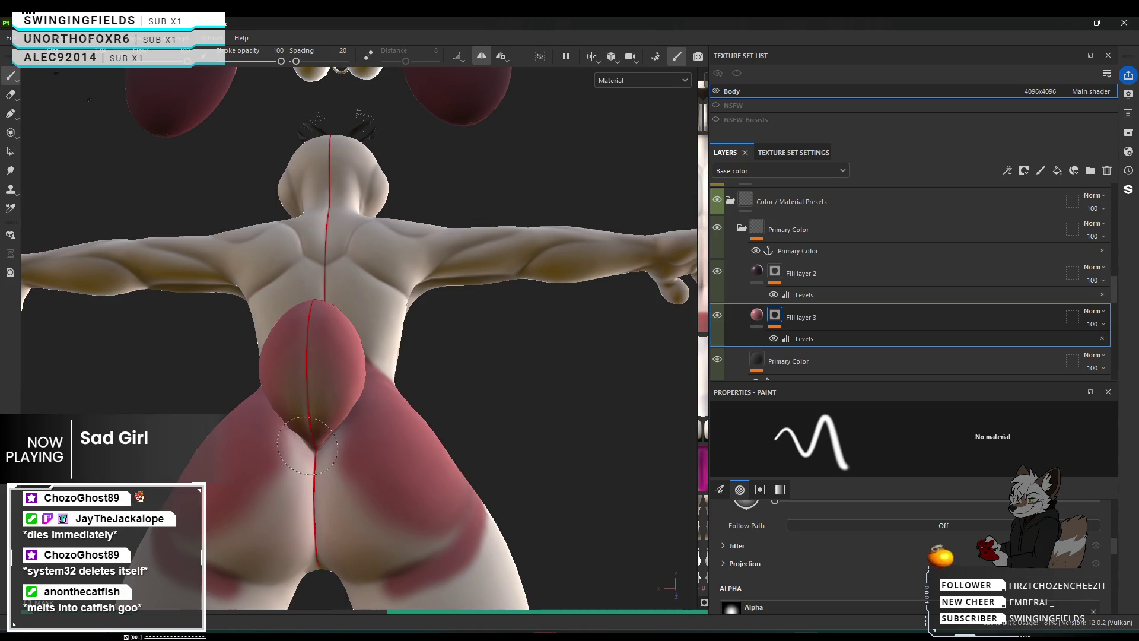
Paint red along the buttock crease, across the thigh, and over the light lower-cheek patches.
mouse_move(279, 469)
mouse_down()
mouse_move(343, 484)
mouse_move(384, 468)
mouse_move(534, 491)
mouse_move(590, 549)
mouse_move(580, 516)
mouse_move(447, 468)
mouse_move(429, 439)
mouse_move(479, 404)
mouse_move(545, 388)
mouse_up()
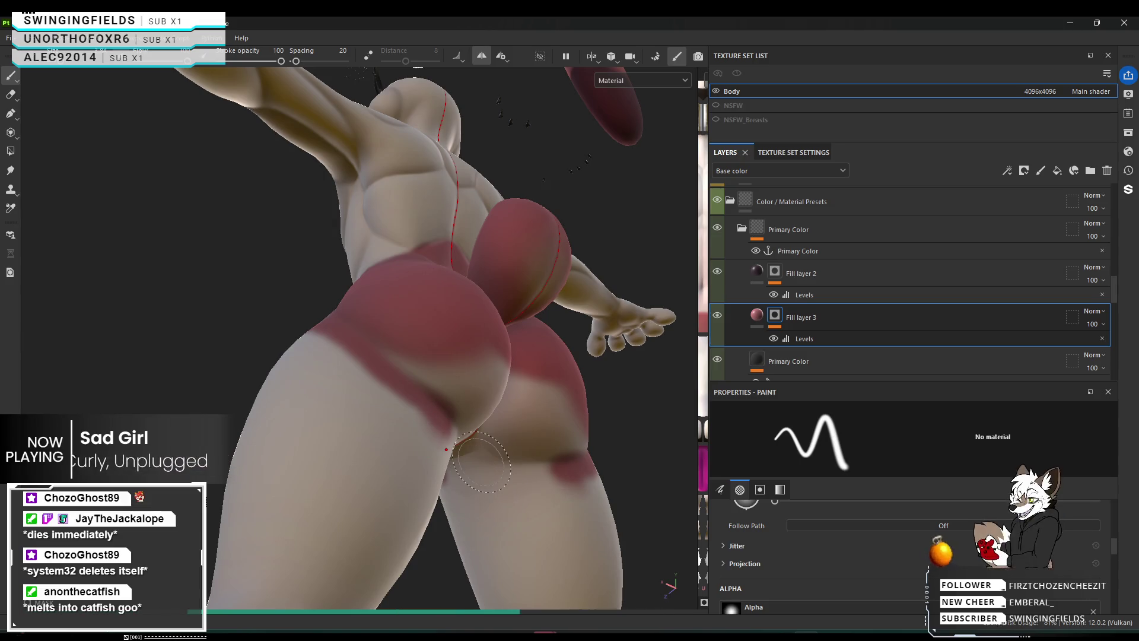
shift+click(481, 462)
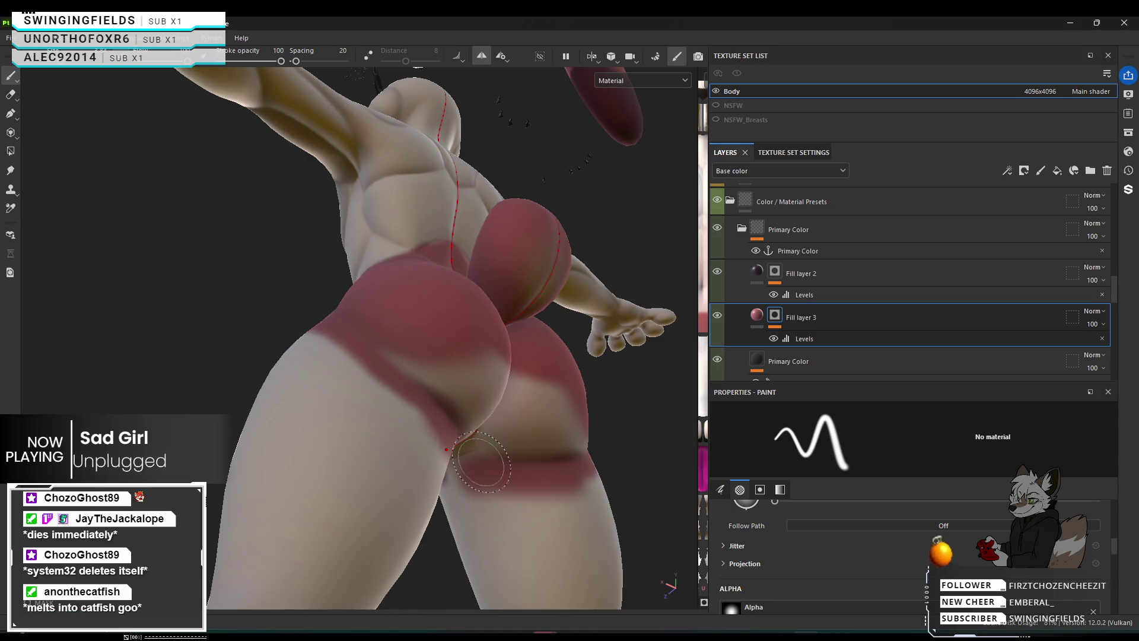
alt+drag(582, 434, 526, 489)
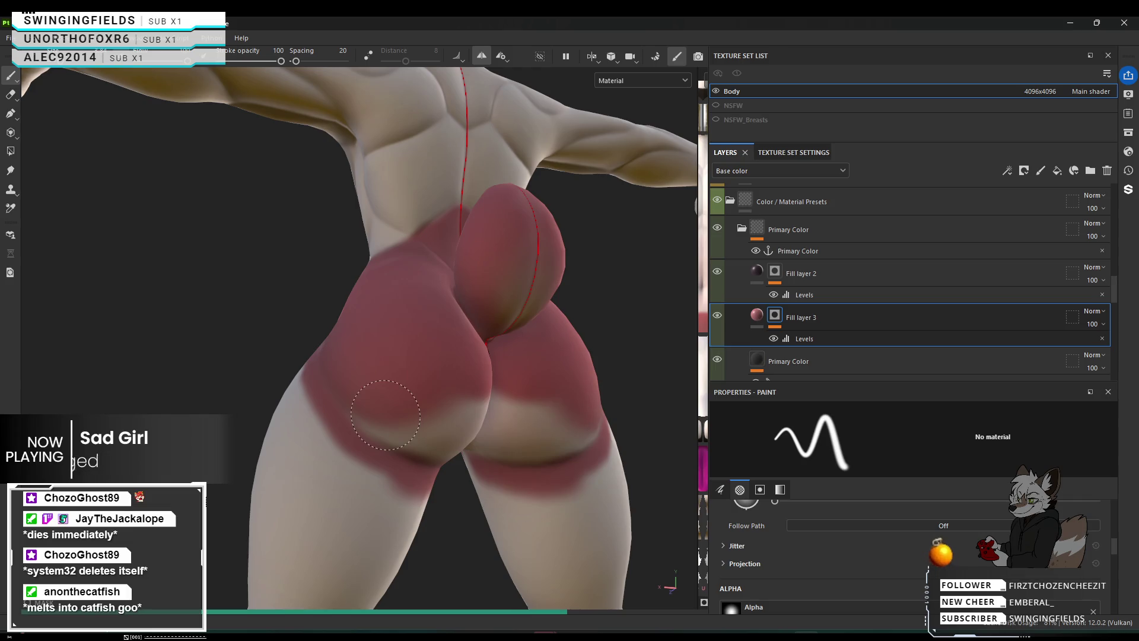
click(558, 422)
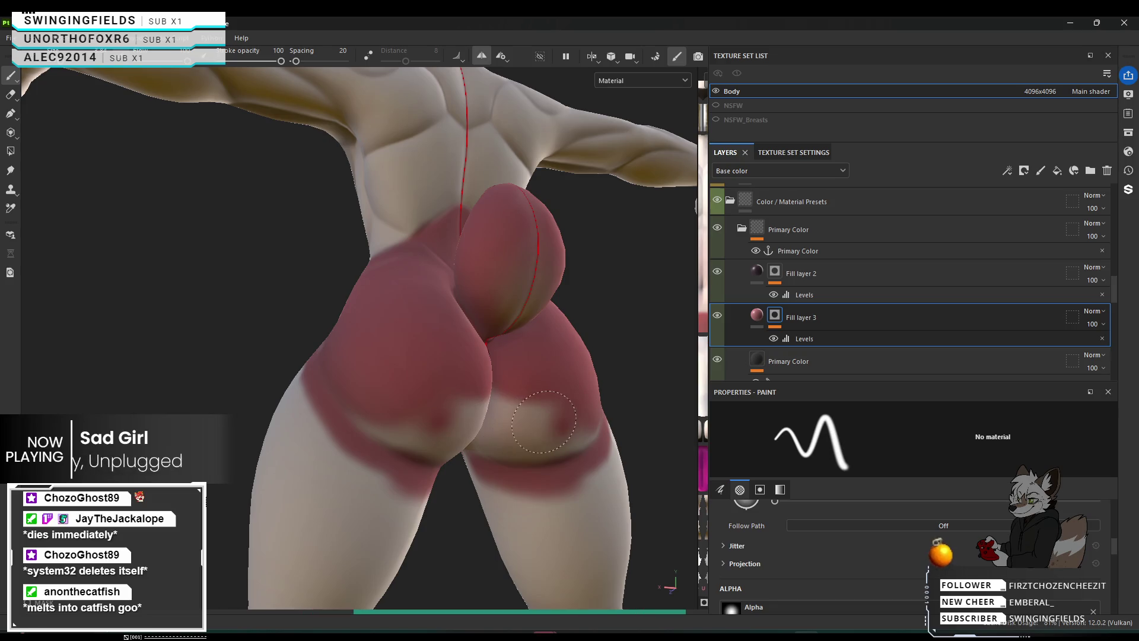
click(515, 419)
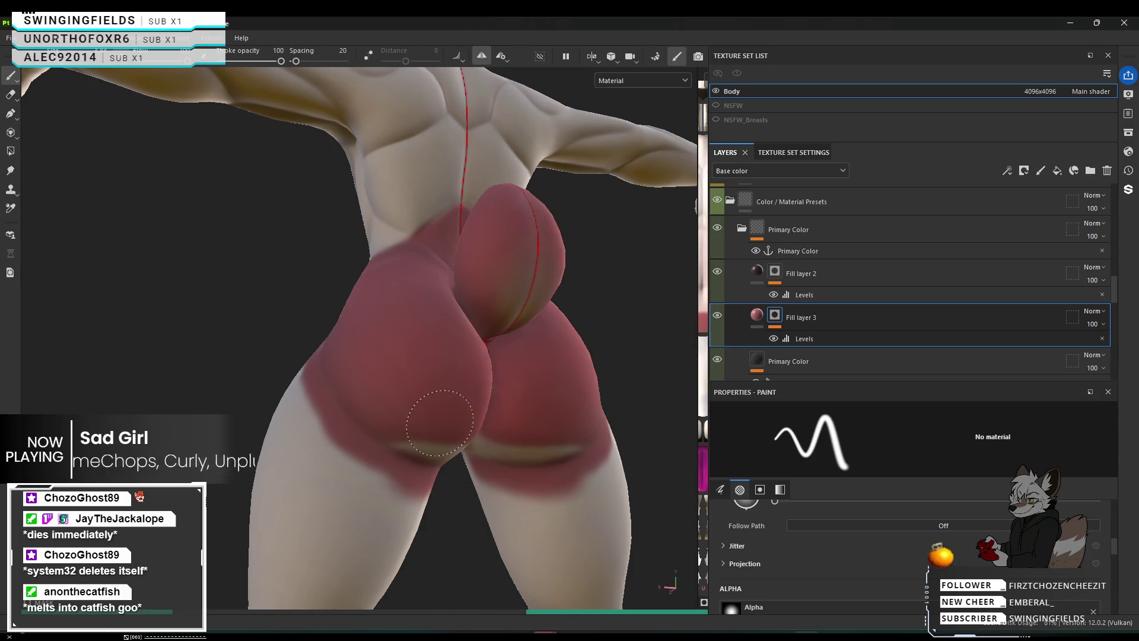
alt+drag(588, 463, 587, 465)
mouse_move(488, 452)
alt+mouse_down()
mouse_move(611, 470)
mouse_move(678, 505)
alt+mouse_up()
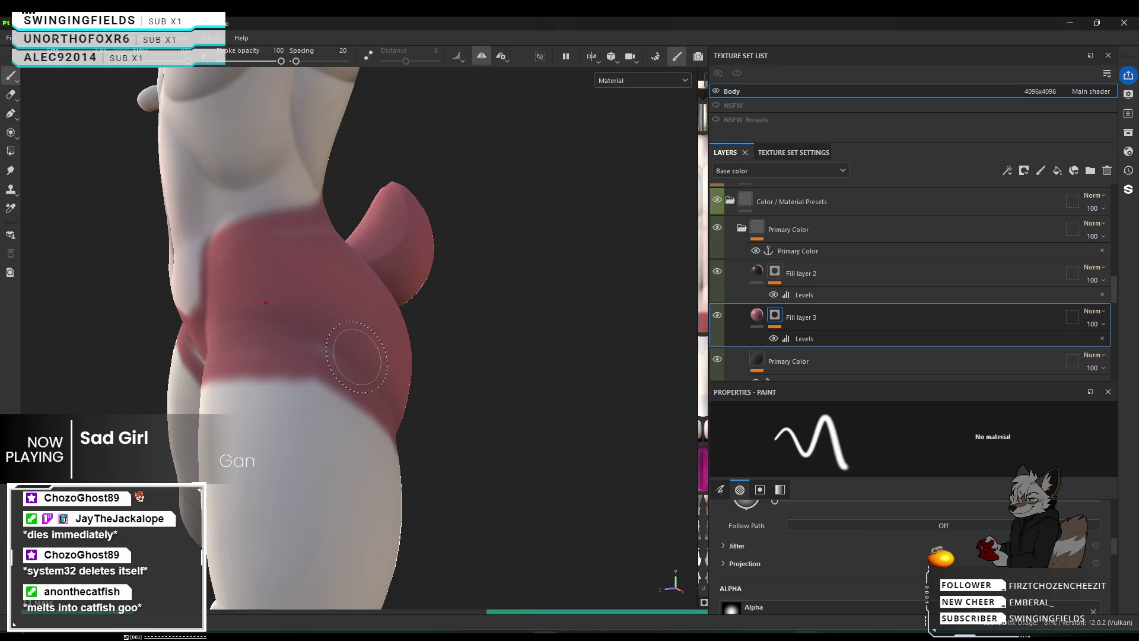
alt+drag(350, 356, 597, 324)
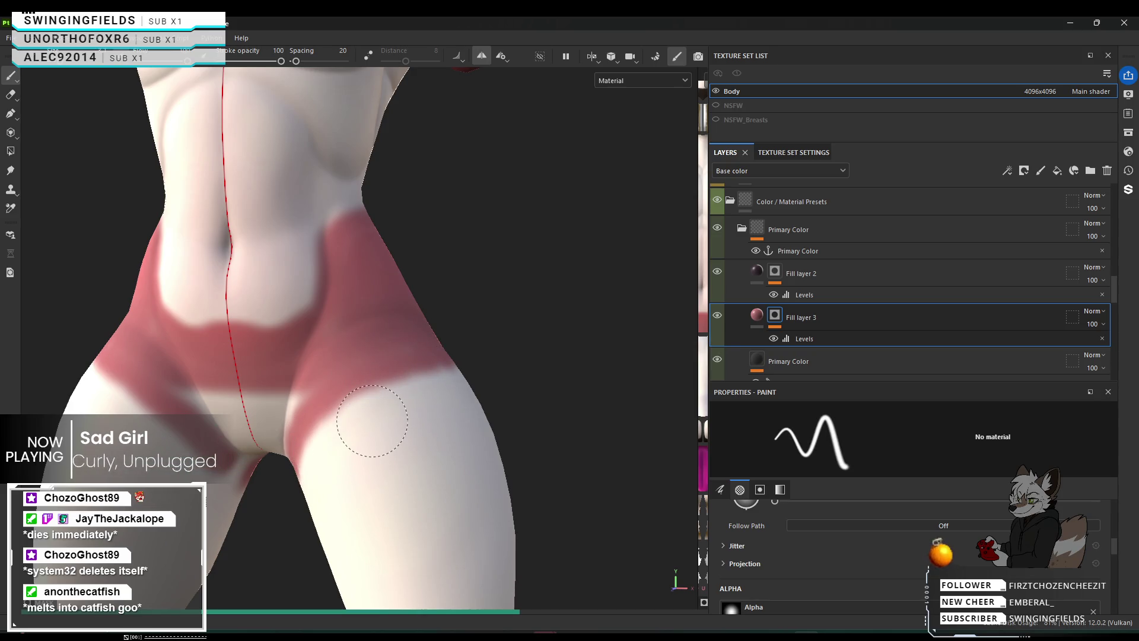
Cover the white outer-thigh patches with pink, undoing one bad stroke and halving the brush size.
shift+click(456, 386)
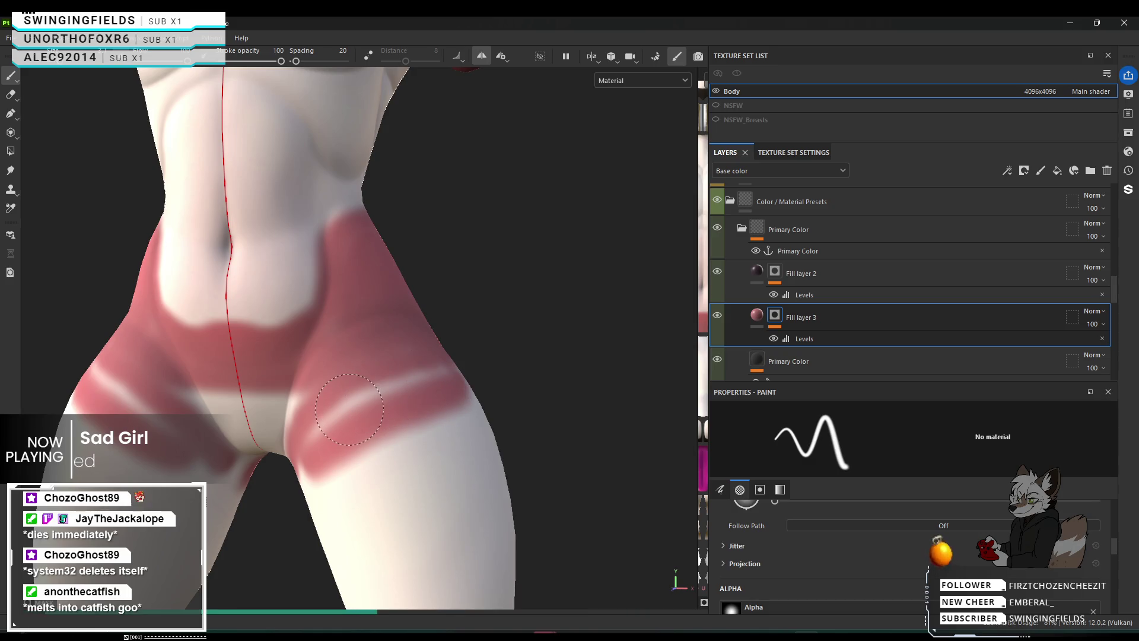
key(ctrl+z)
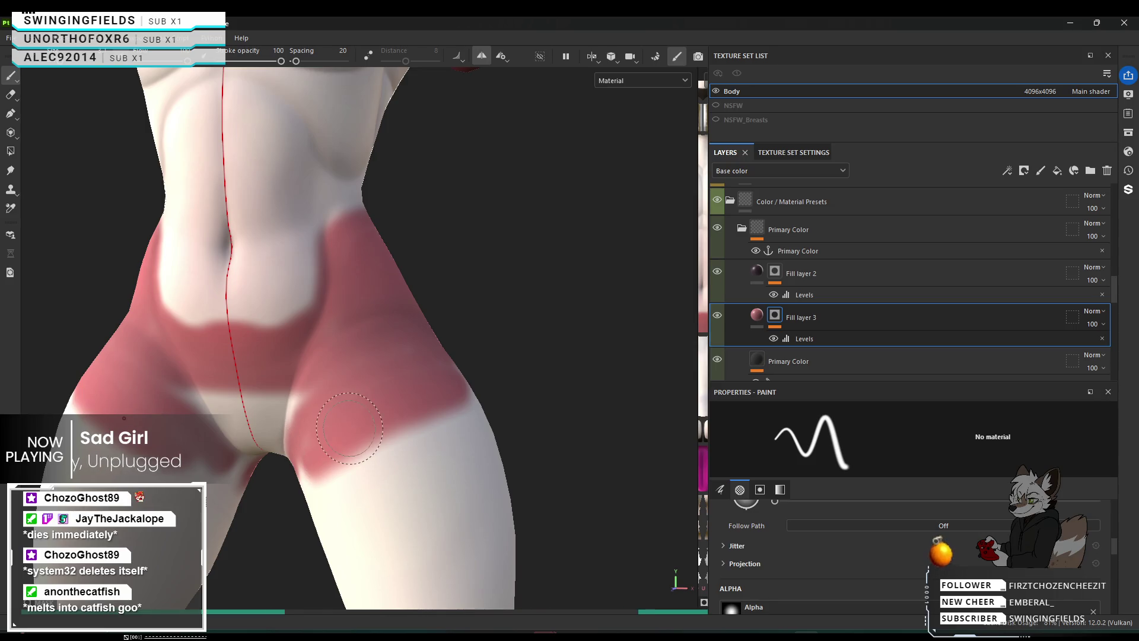
mouse_move(369, 413)
alt+mouse_down()
mouse_move(504, 326)
mouse_move(332, 446)
alt+mouse_up()
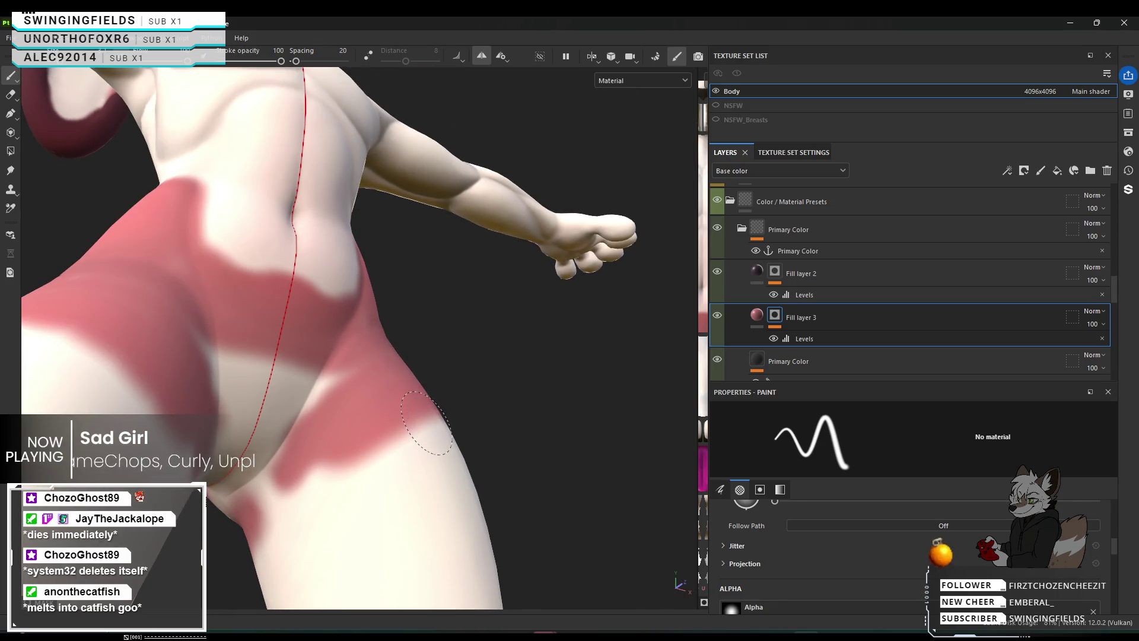
mouse_move(318, 473)
mouse_down()
mouse_move(271, 495)
mouse_move(337, 473)
mouse_up()
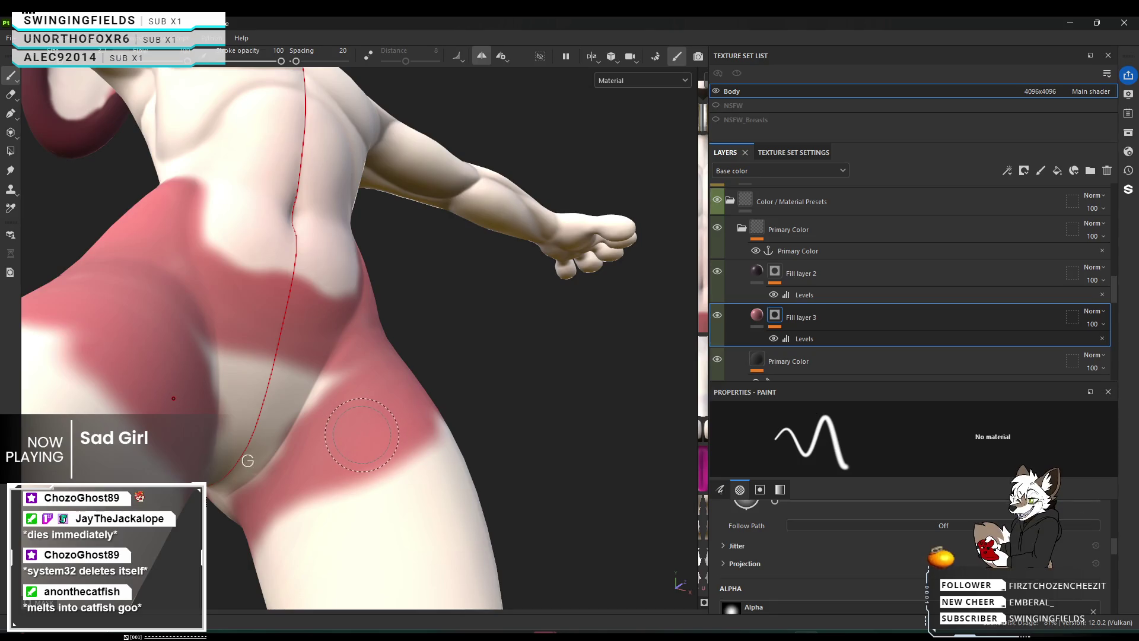
mouse_move(459, 438)
alt+mouse_down()
mouse_move(321, 483)
mouse_move(196, 498)
mouse_move(342, 449)
alt+mouse_up()
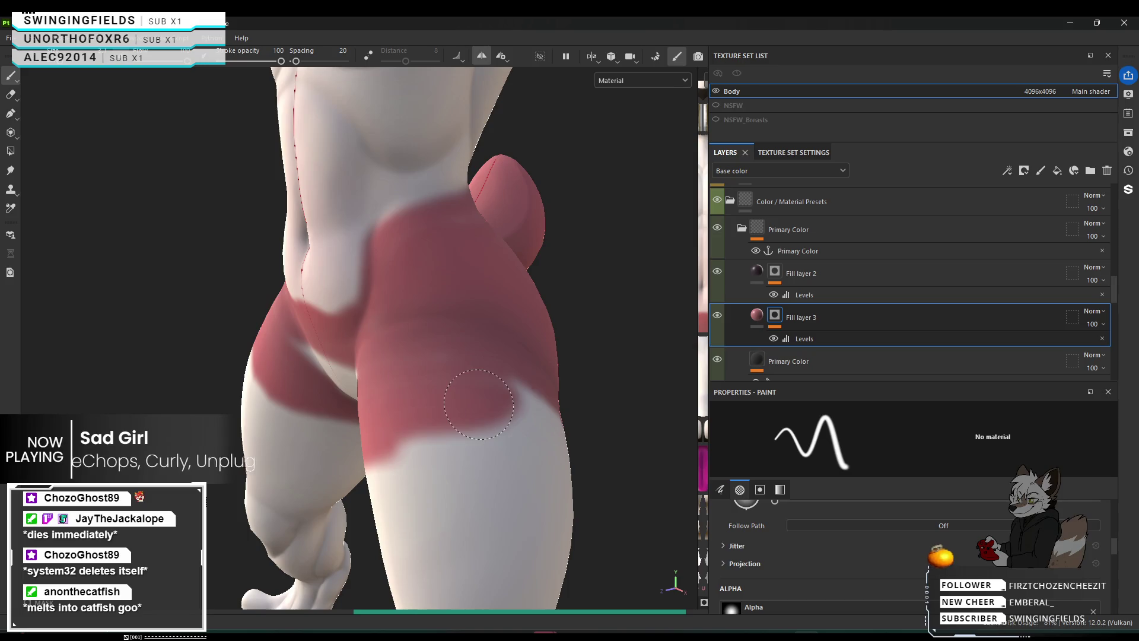
drag(451, 410, 508, 397)
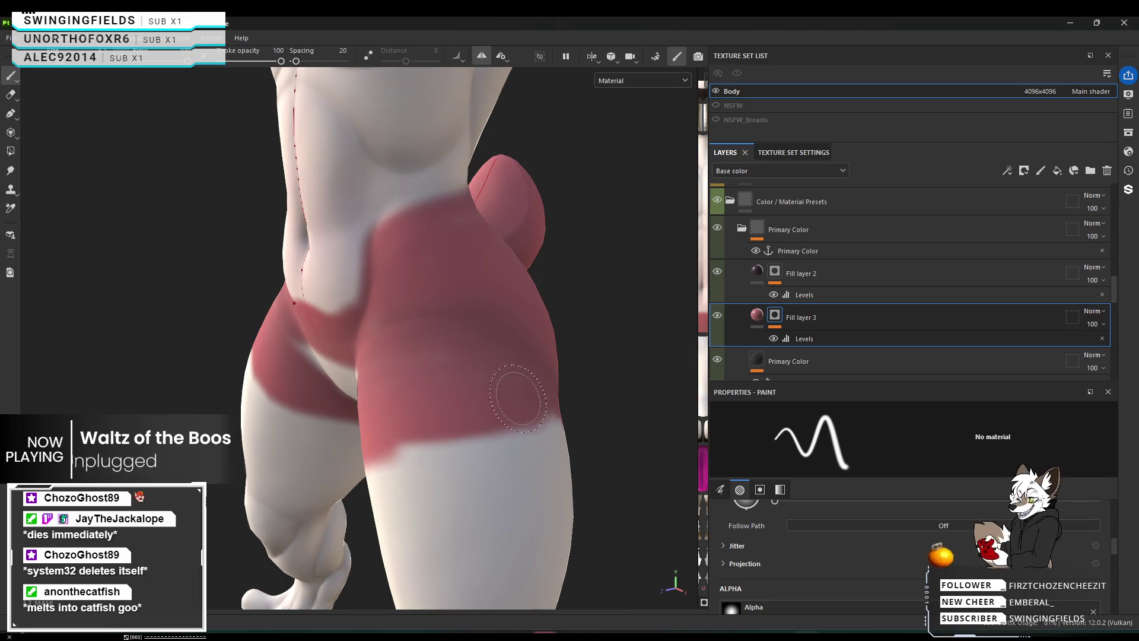
drag(398, 432, 522, 422)
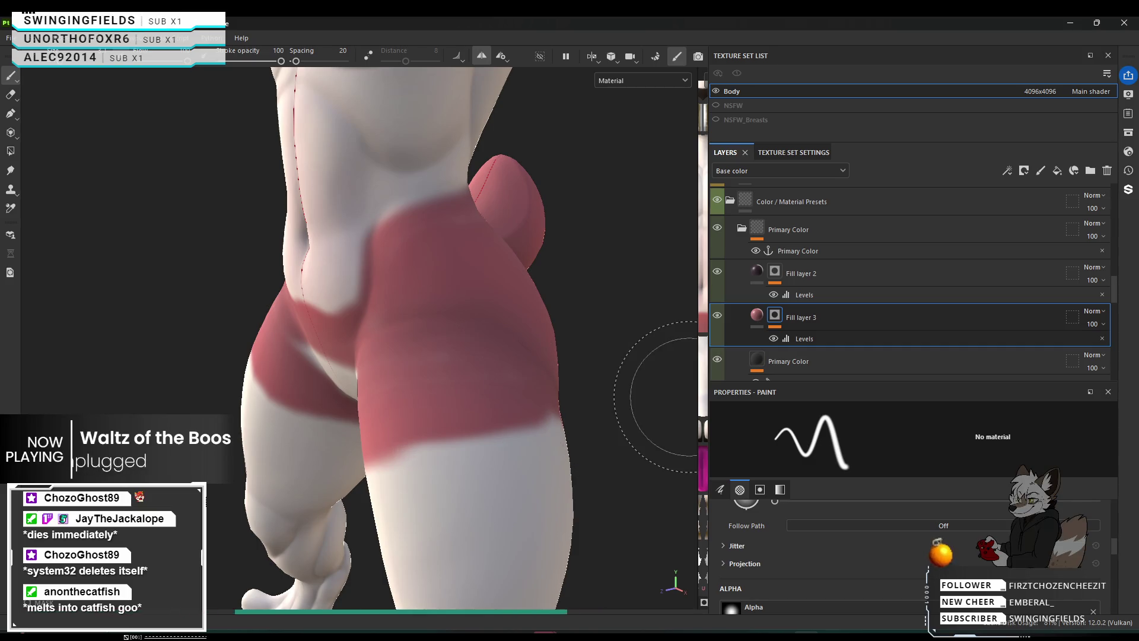
key([)
key([)
key([)
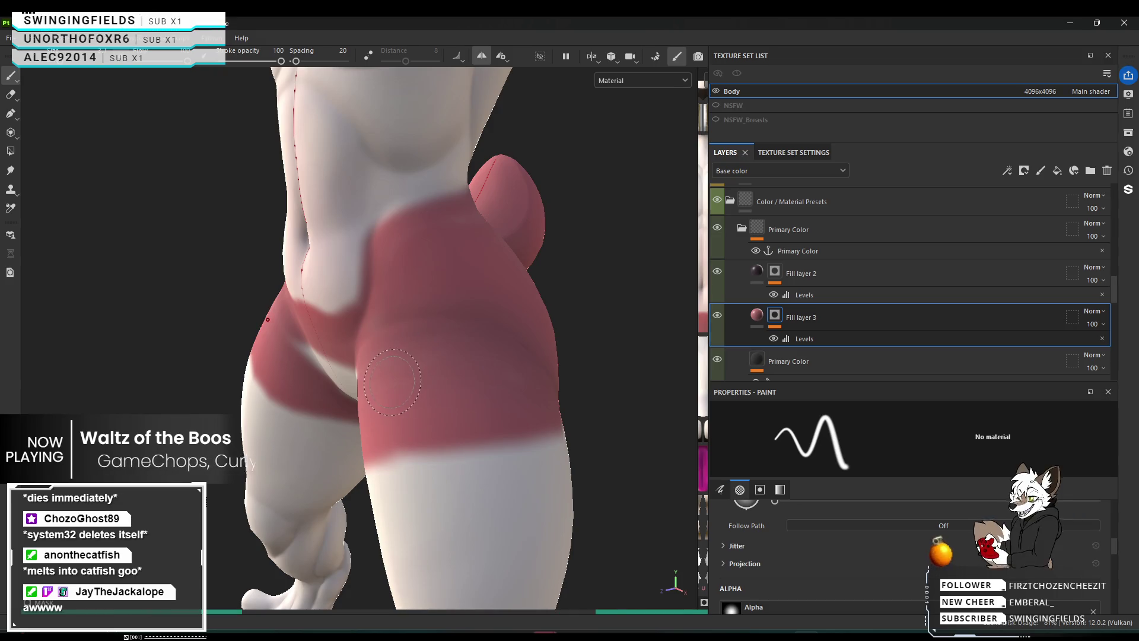
mouse_move(433, 351)
alt+mouse_down()
mouse_move(473, 359)
mouse_move(648, 313)
mouse_move(627, 300)
alt+mouse_up()
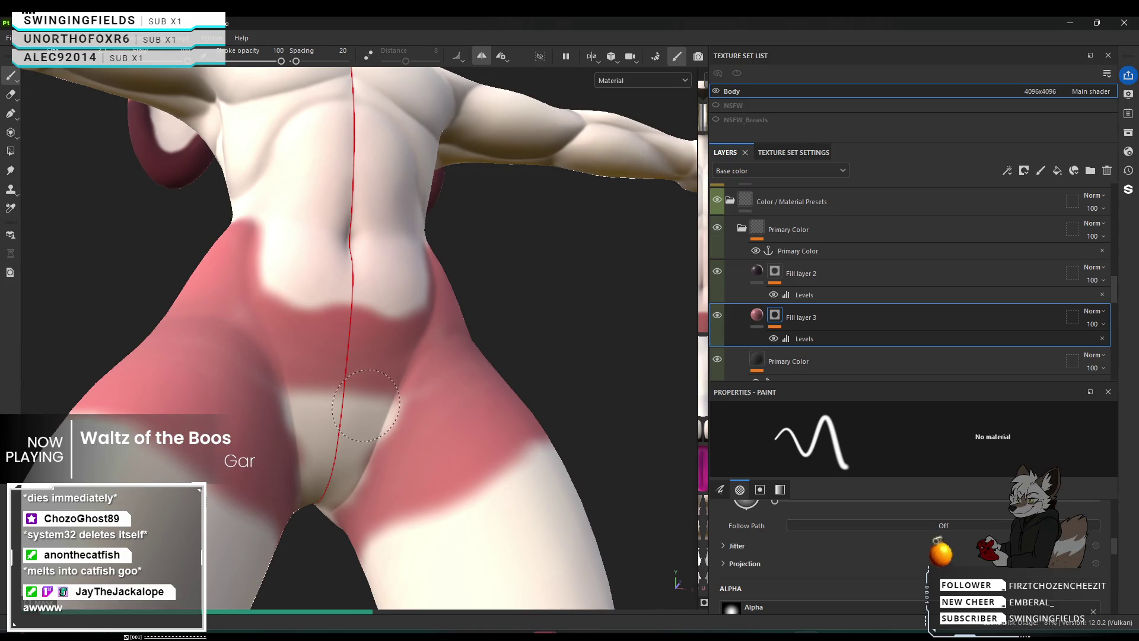
Paint pink over the cream crotch patch so the band continues between the thighs.
drag(309, 415, 347, 431)
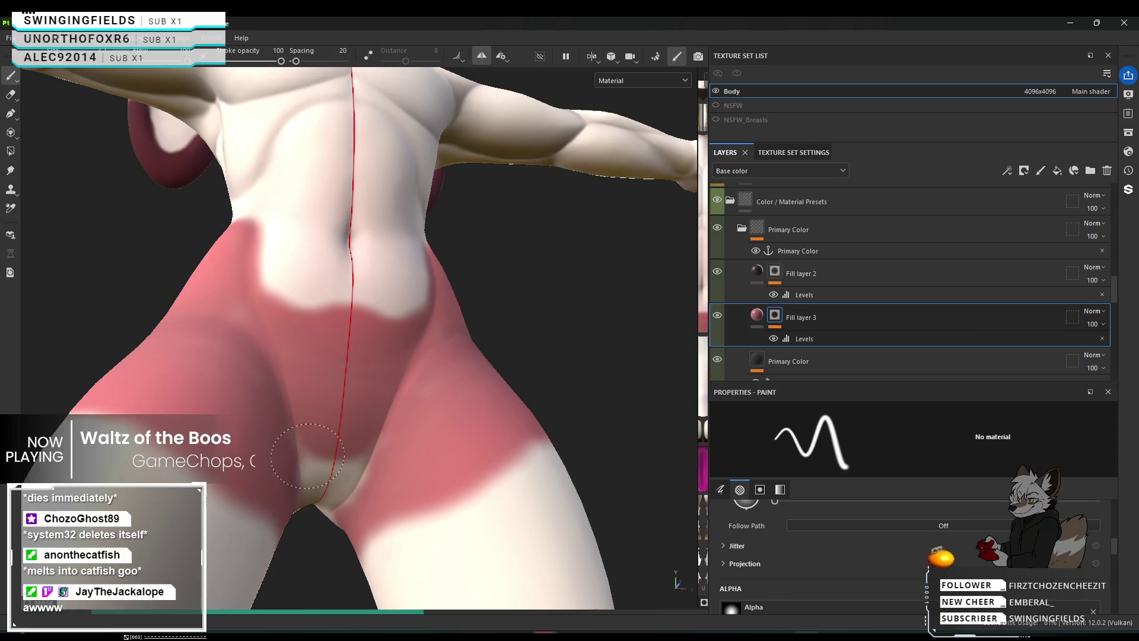
click(318, 442)
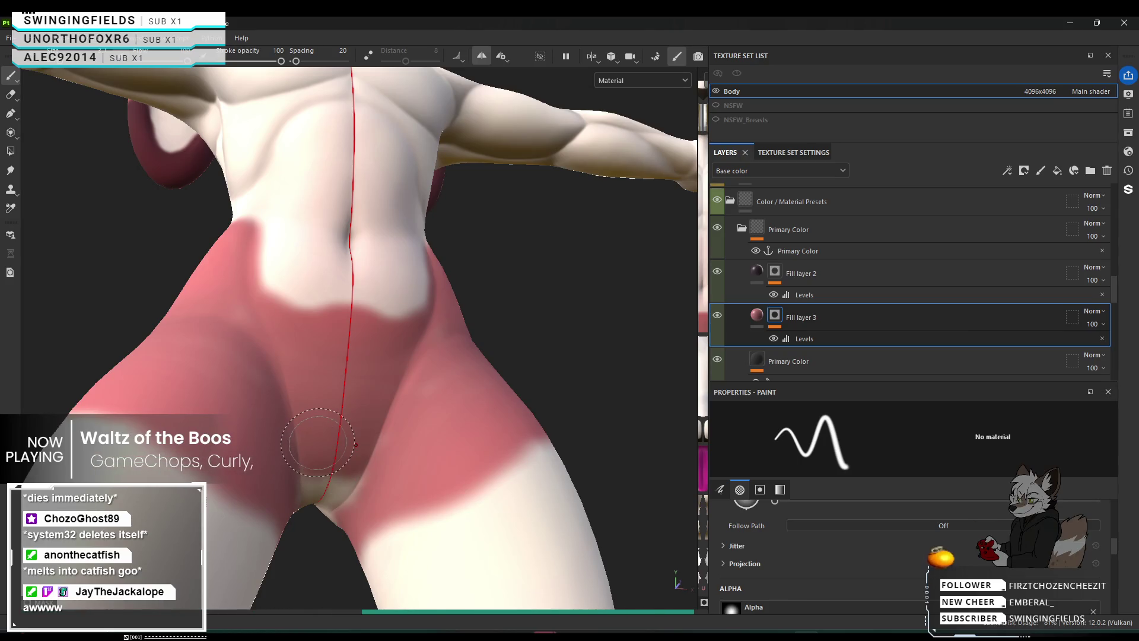
mouse_move(405, 471)
alt+mouse_down()
mouse_move(400, 483)
mouse_move(392, 474)
alt+mouse_up()
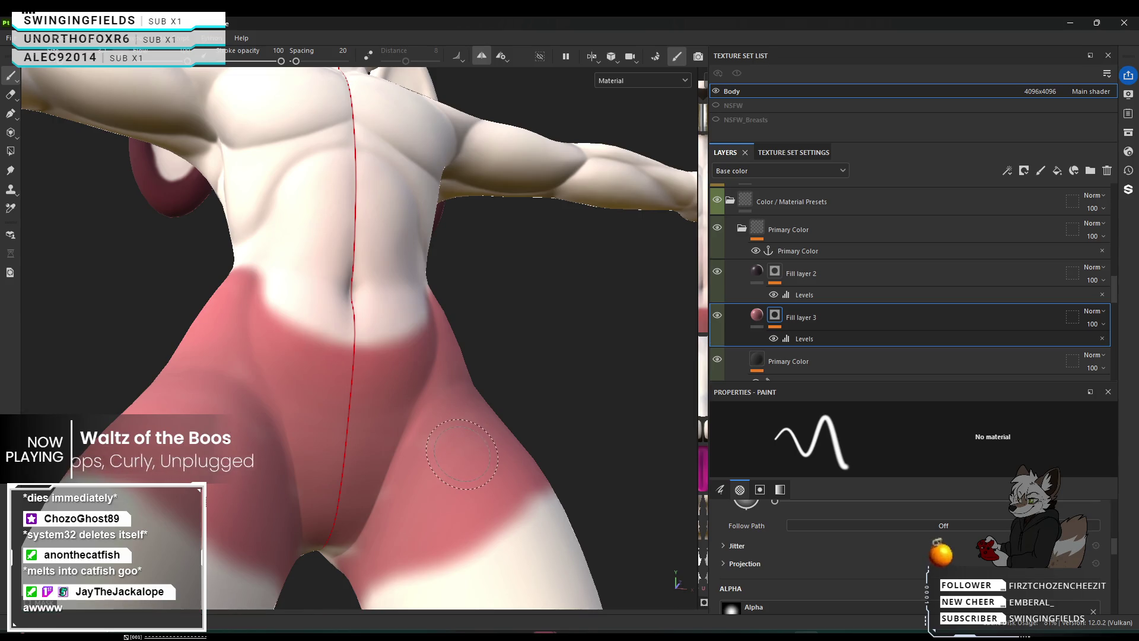
mouse_move(461, 455)
alt+mouse_down()
mouse_move(433, 461)
mouse_move(433, 333)
alt+mouse_up()
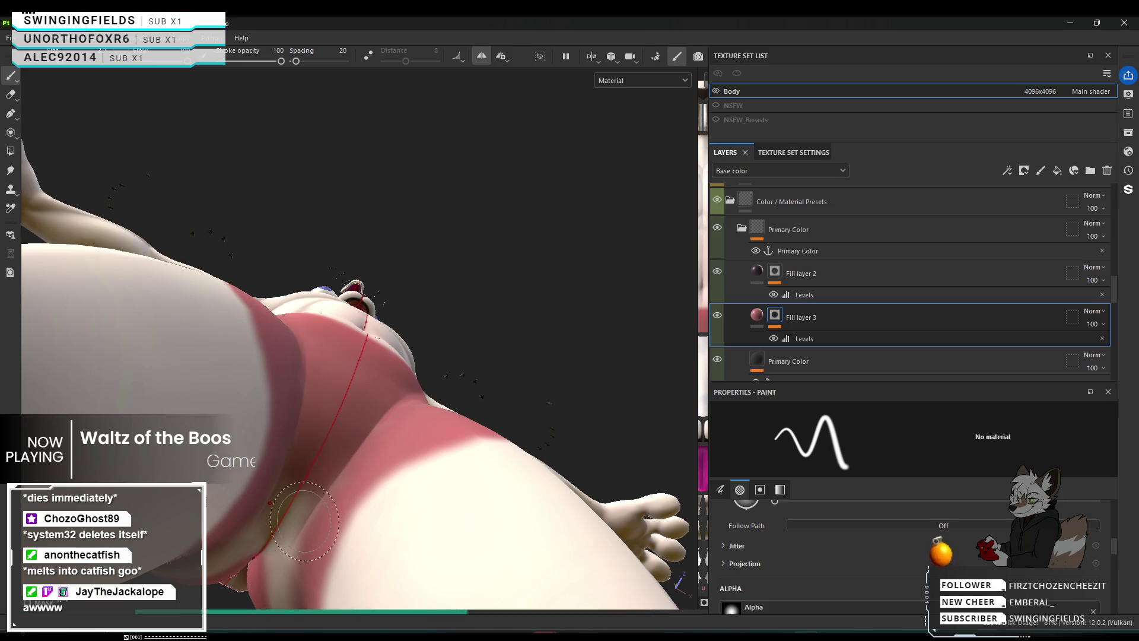
Brush red over the light patches on the back of the hips, checking from side and rear.
mouse_move(363, 447)
alt+mouse_down()
mouse_move(437, 437)
mouse_move(324, 366)
alt+mouse_up()
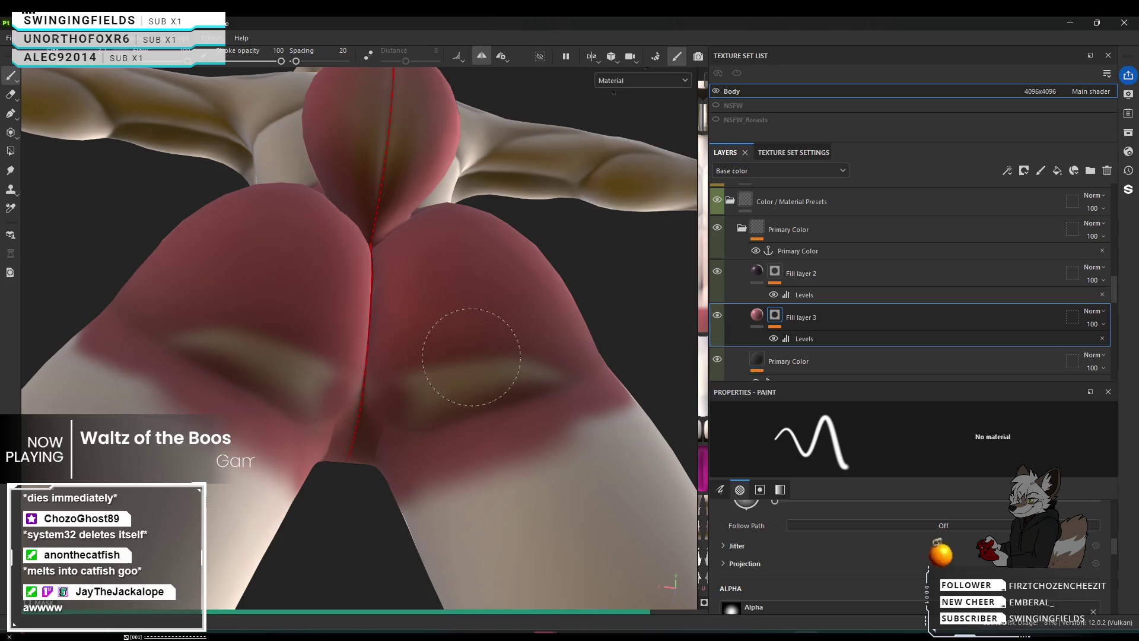
mouse_move(448, 415)
alt+mouse_down()
mouse_move(456, 433)
mouse_move(438, 436)
alt+mouse_up()
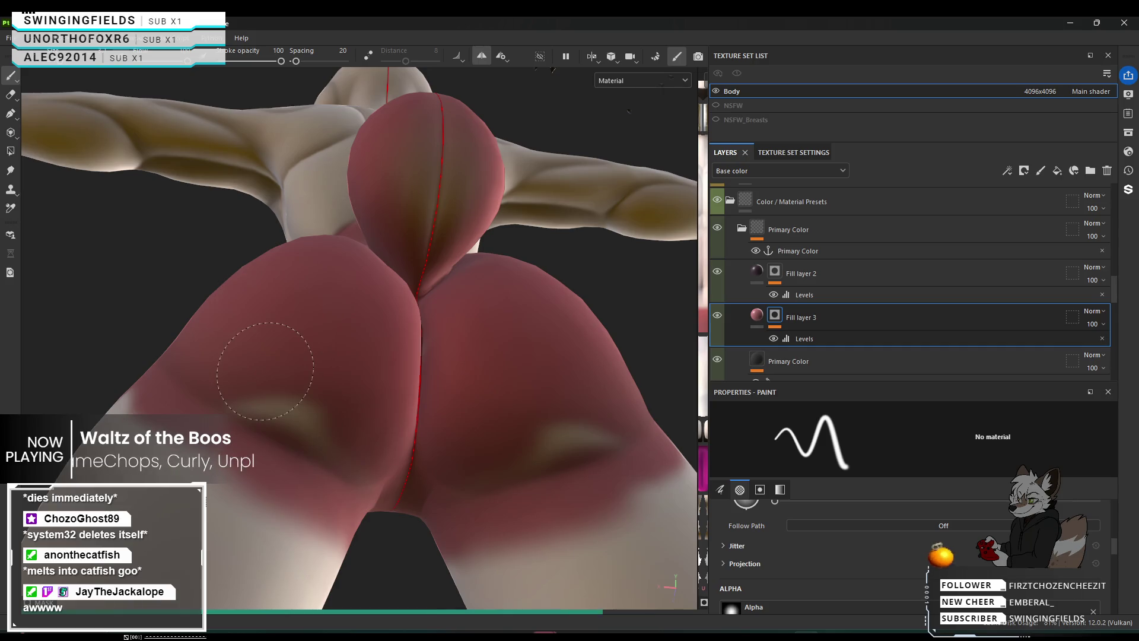
drag(266, 371, 284, 374)
scroll(375, 480, down, 3)
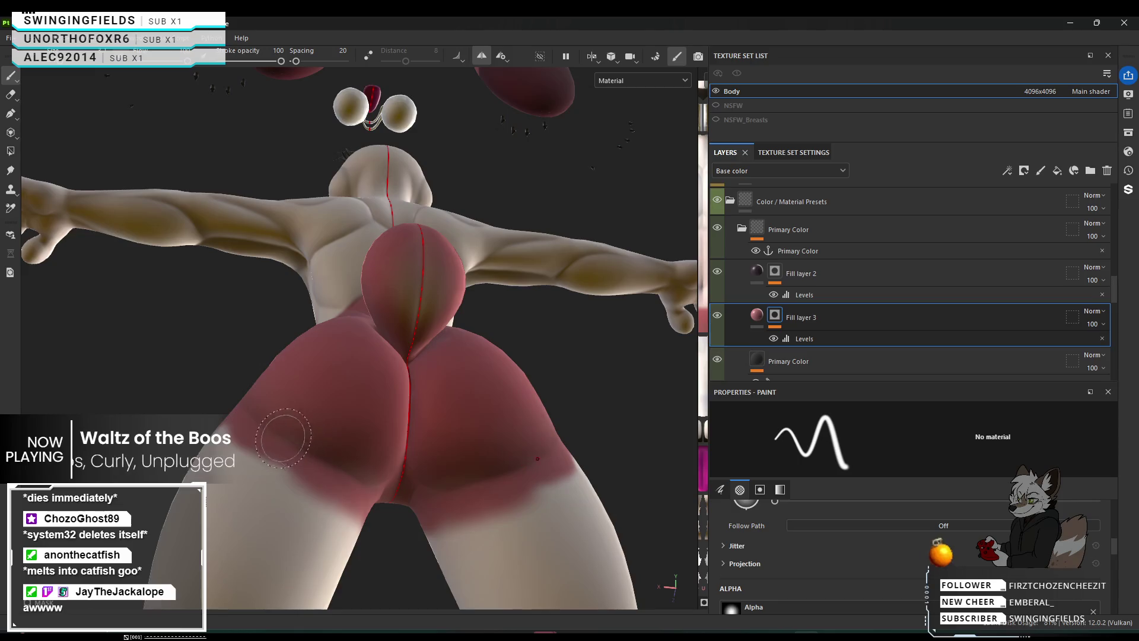
mouse_move(288, 431)
alt+mouse_down()
mouse_move(521, 565)
mouse_move(407, 458)
mouse_move(193, 392)
alt+mouse_up()
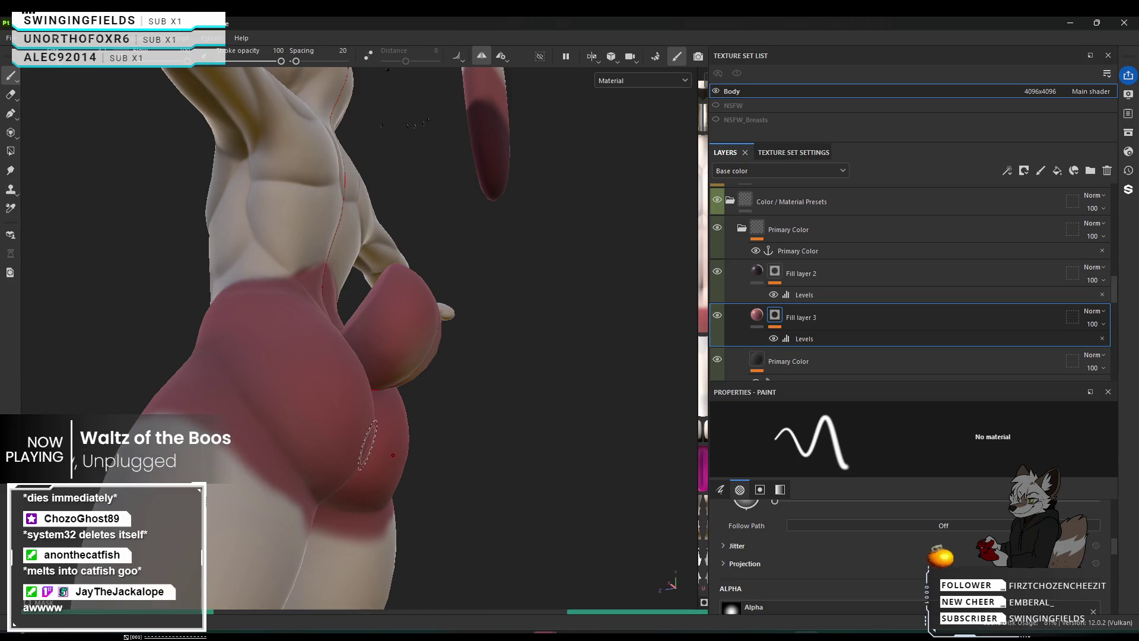
mouse_move(282, 437)
alt+mouse_down()
mouse_move(184, 454)
mouse_move(201, 446)
alt+mouse_up()
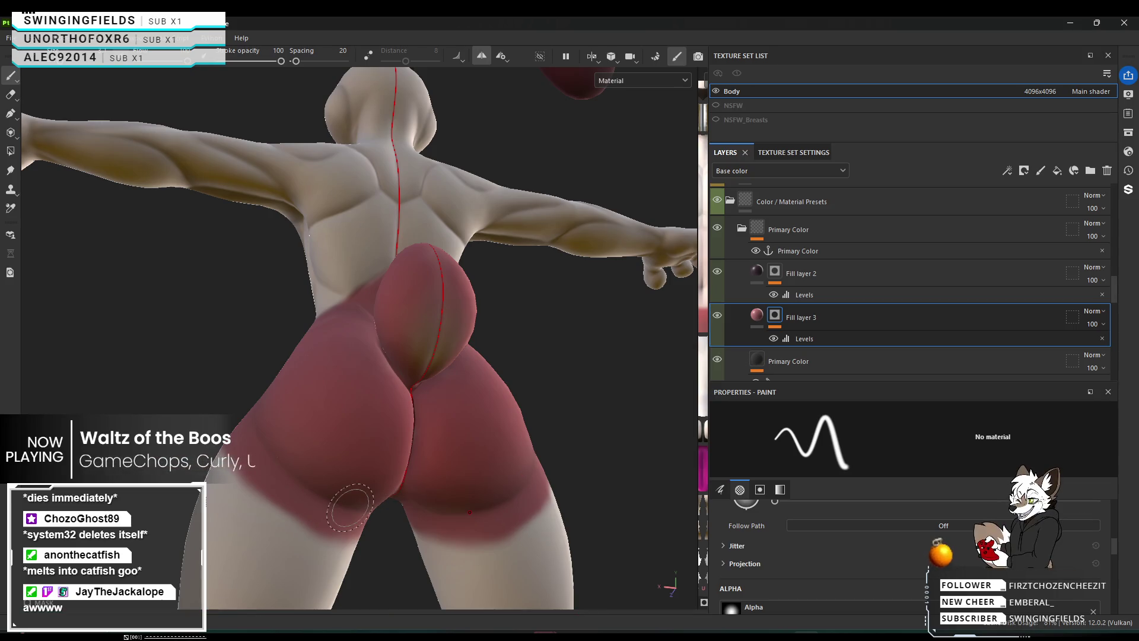
mouse_move(370, 501)
alt+mouse_down()
mouse_move(351, 497)
mouse_move(416, 492)
alt+mouse_up()
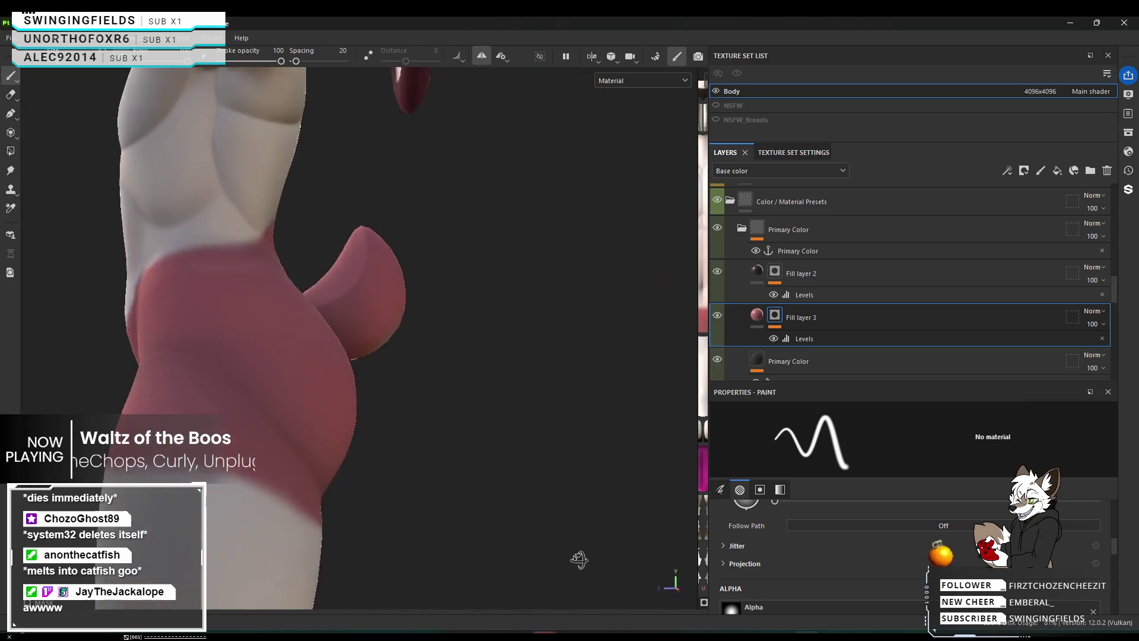
scroll(516, 473, up, 5)
key(f)
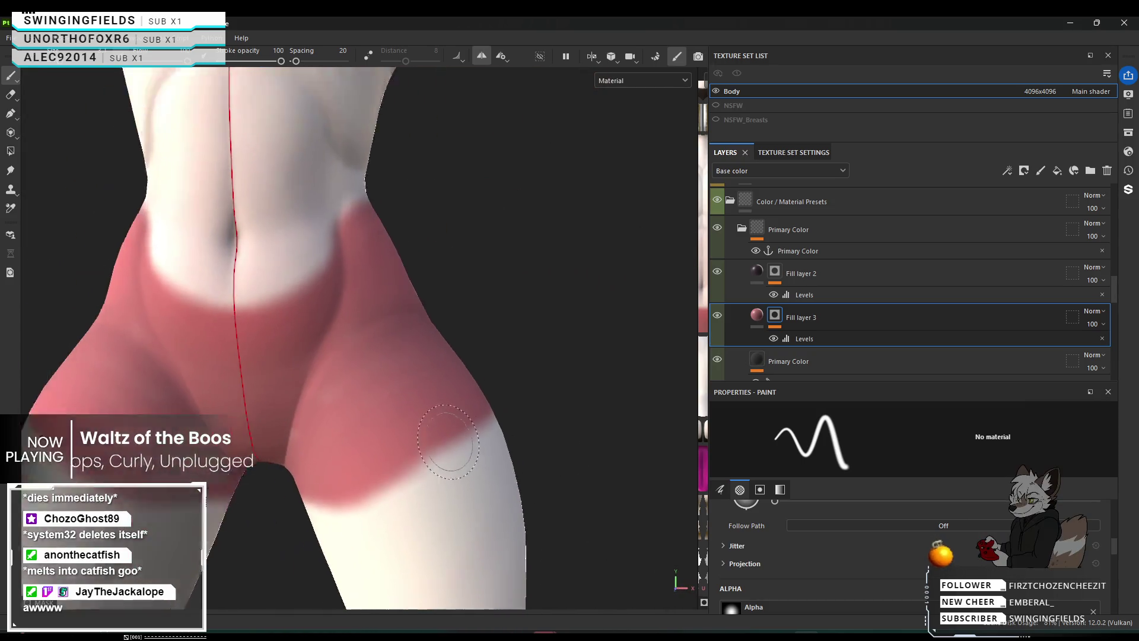
scroll(445, 426, up, 2)
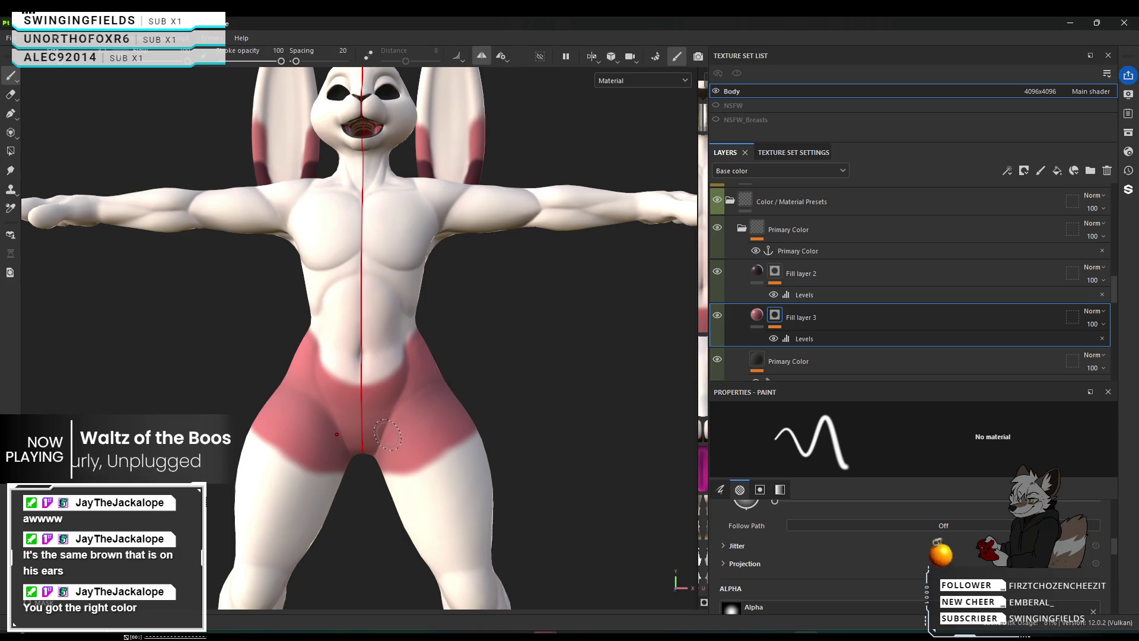
scroll(387, 435, down, 5)
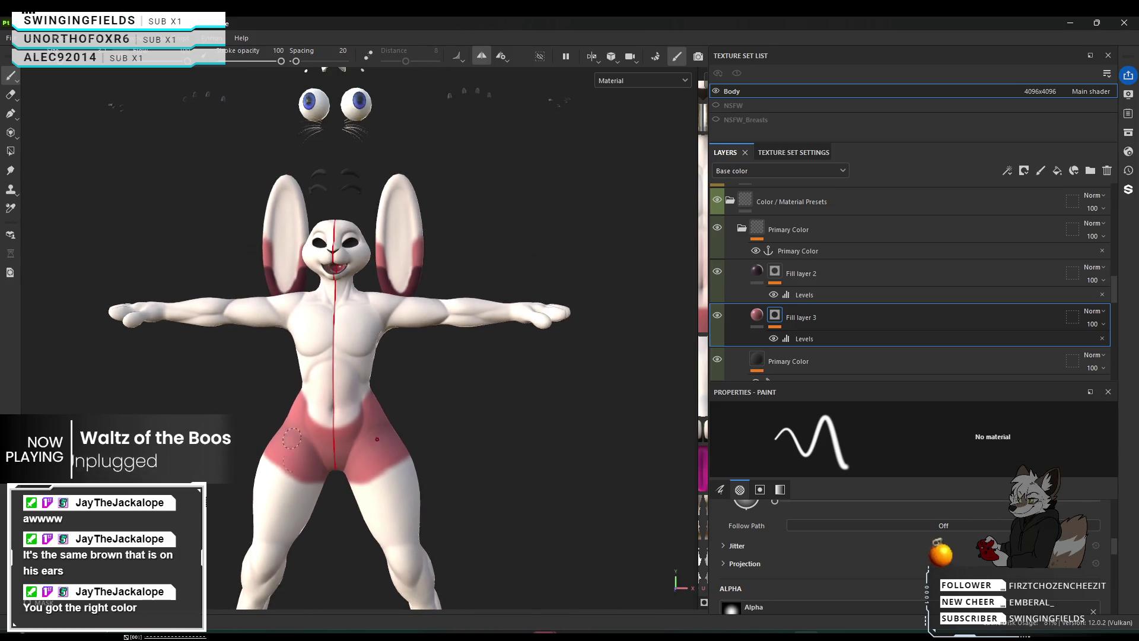
scroll(293, 461, down, 5)
scroll(428, 507, up, 4)
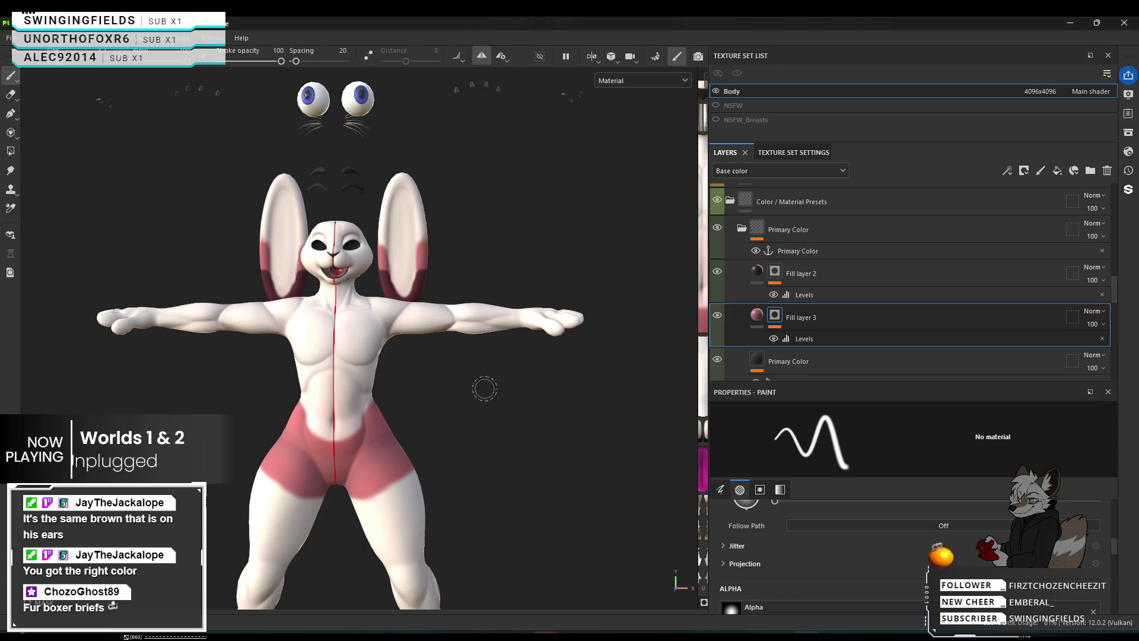
alt+drag(589, 343, 585, 403)
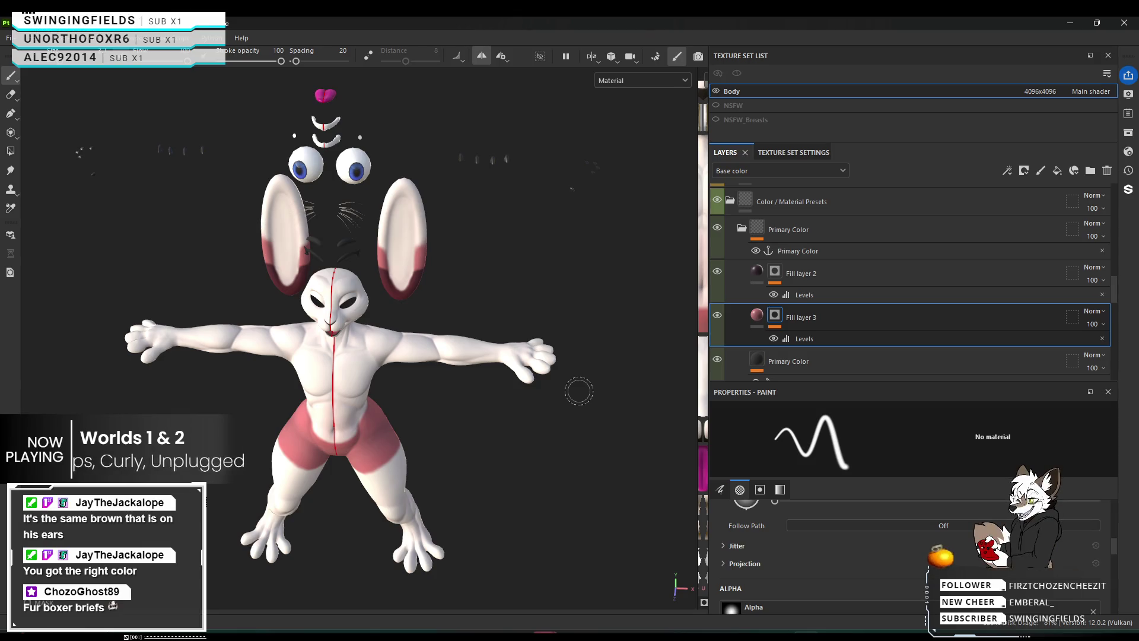
scroll(580, 392, up, 10)
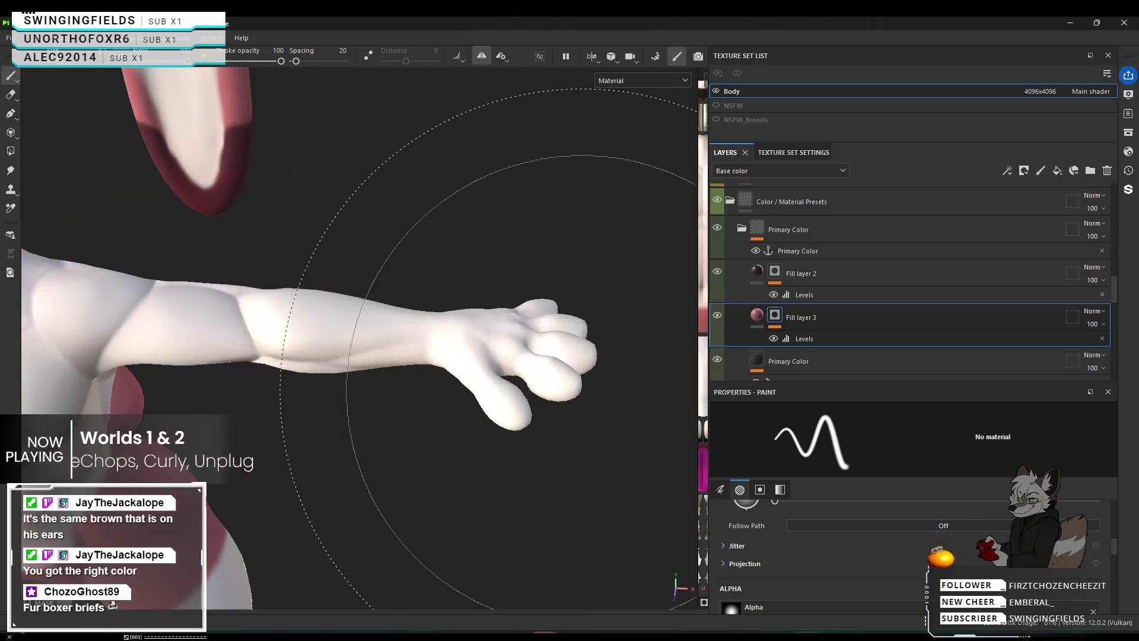
scroll(485, 343, up, 3)
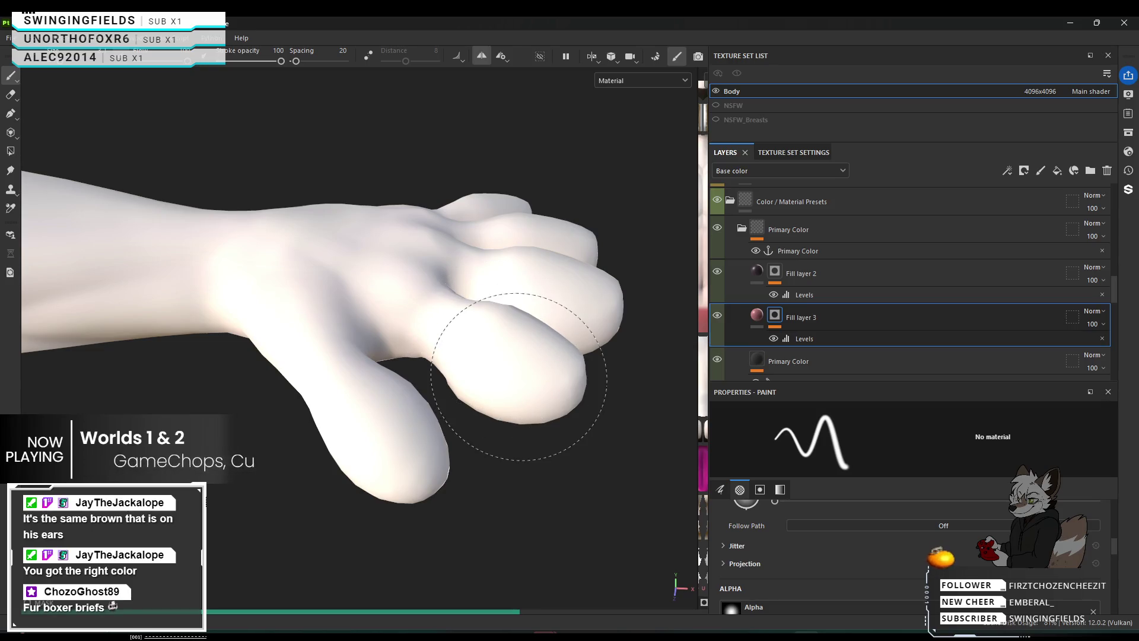
Dab pink over the first fingertip, deepening it until fully covered.
click(478, 341)
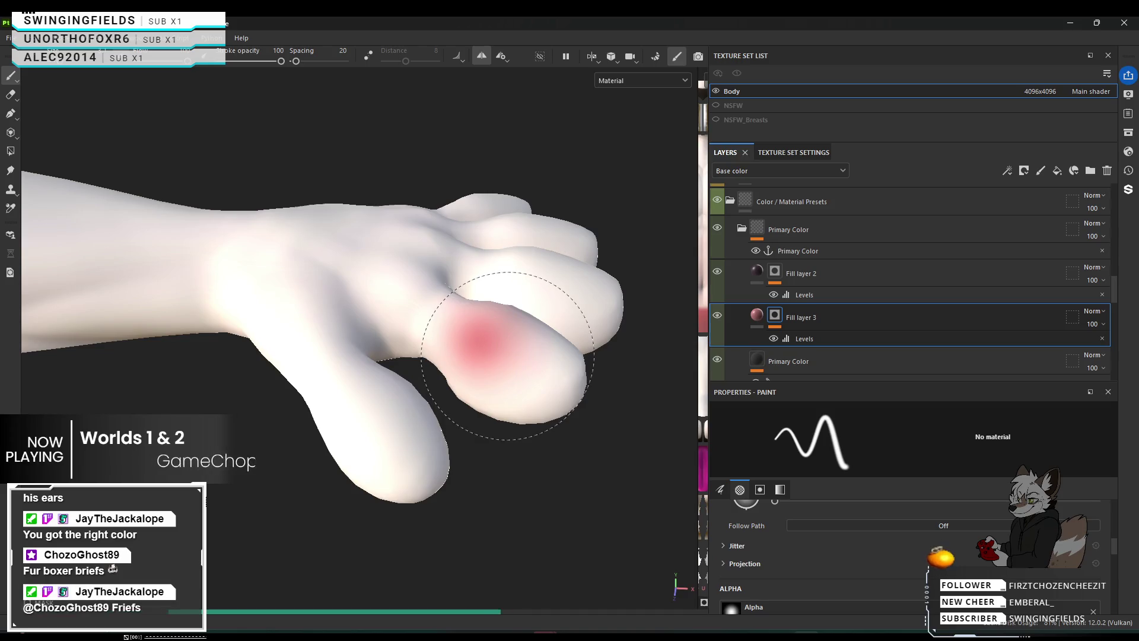
click(520, 368)
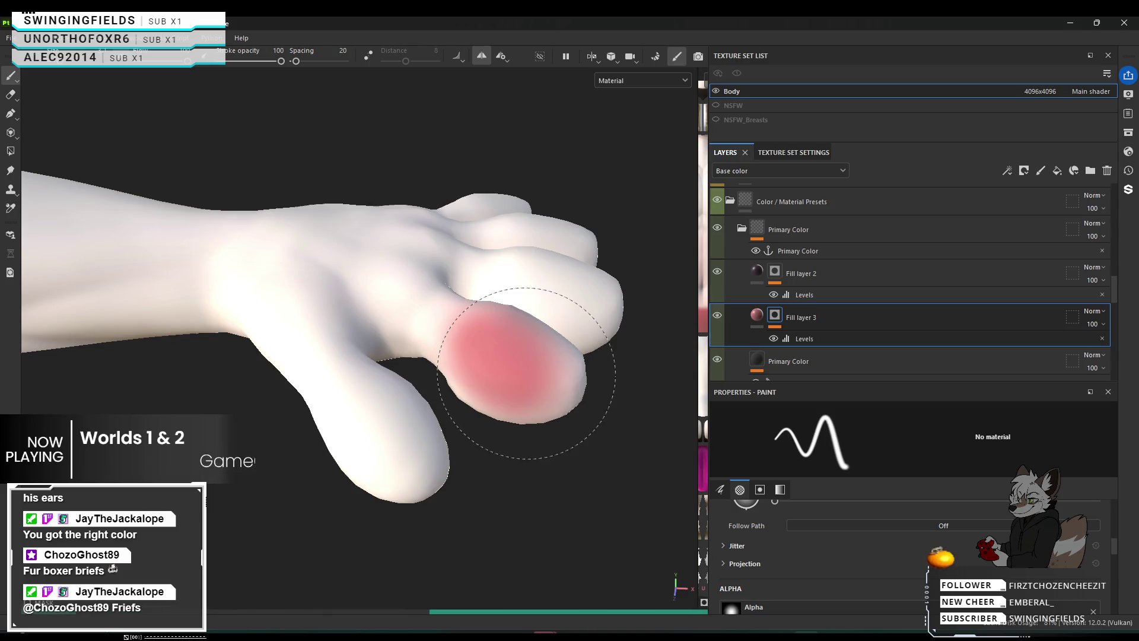
click(527, 377)
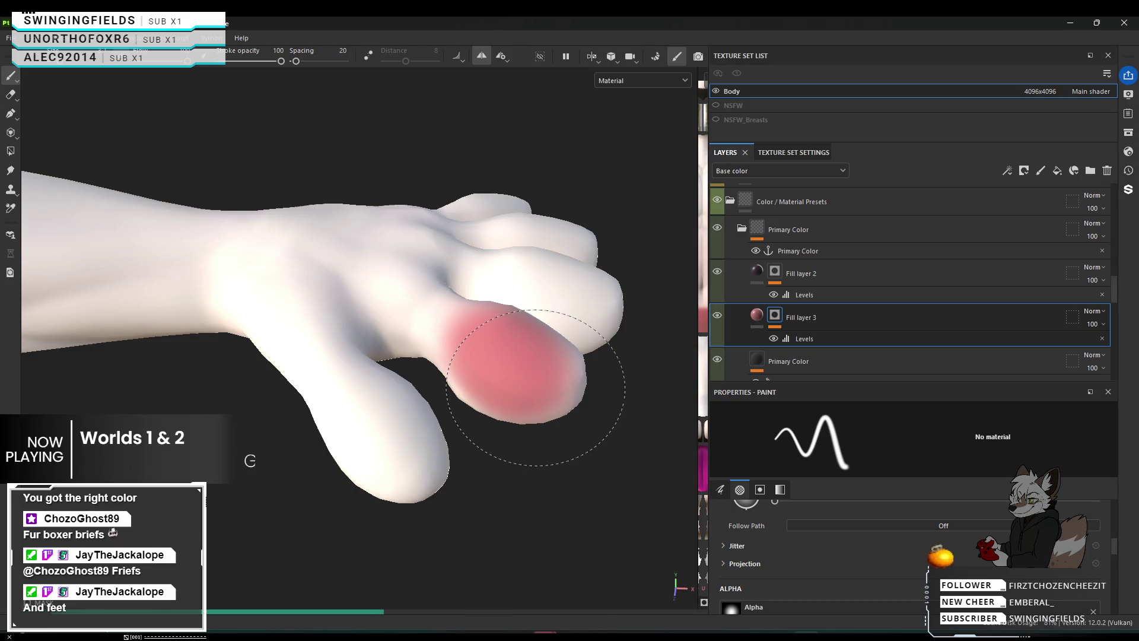
click(530, 396)
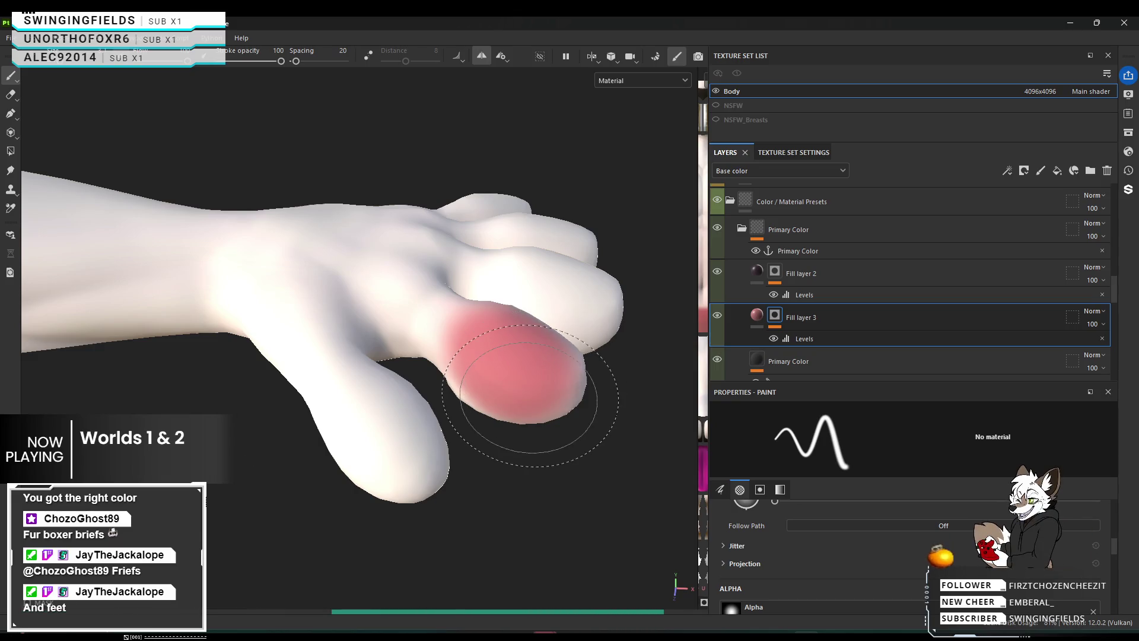
Paint pink onto the lower finger's tip, covering all remaining white.
mouse_move(522, 409)
alt+mouse_down()
mouse_move(521, 394)
mouse_move(615, 412)
alt+mouse_up()
alt+middle_drag(564, 394, 541, 326)
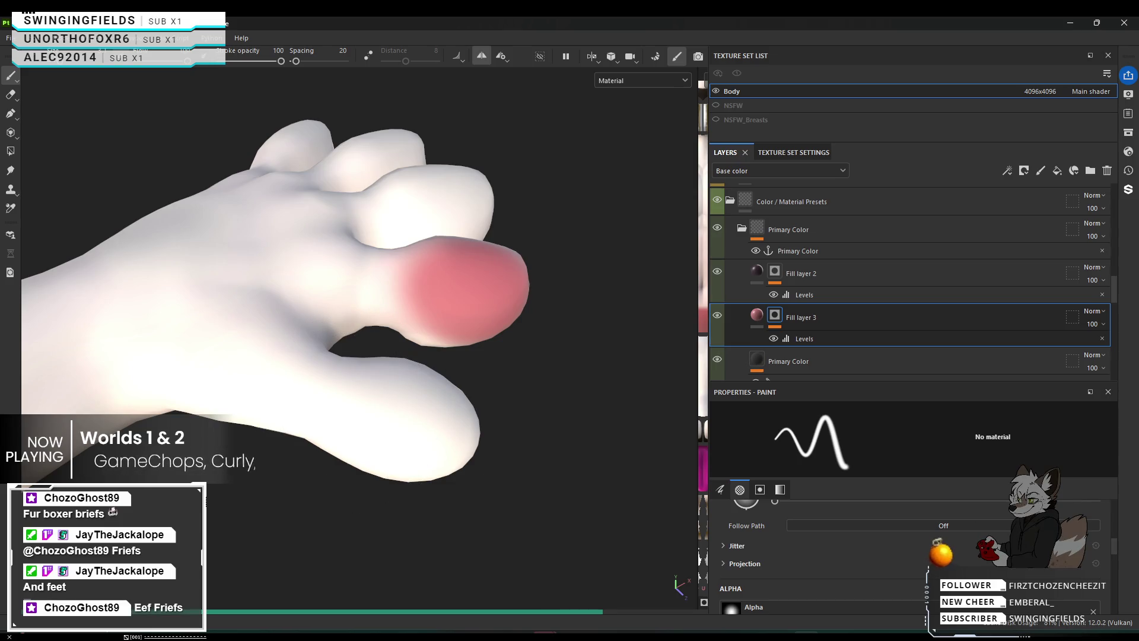
drag(344, 386, 426, 409)
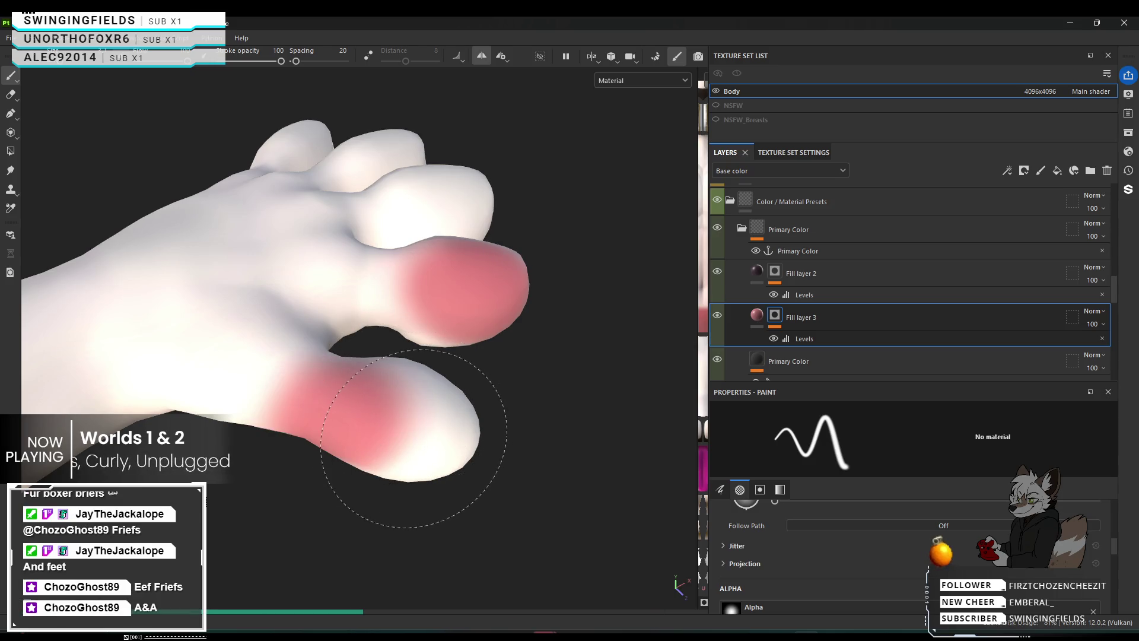
click(413, 438)
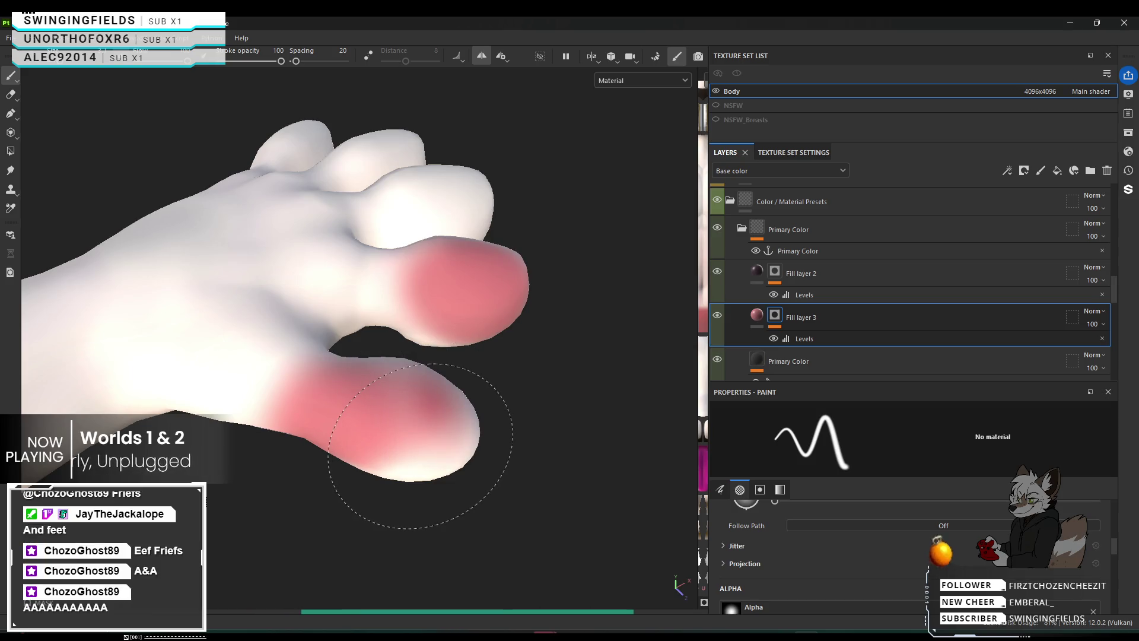
click(425, 422)
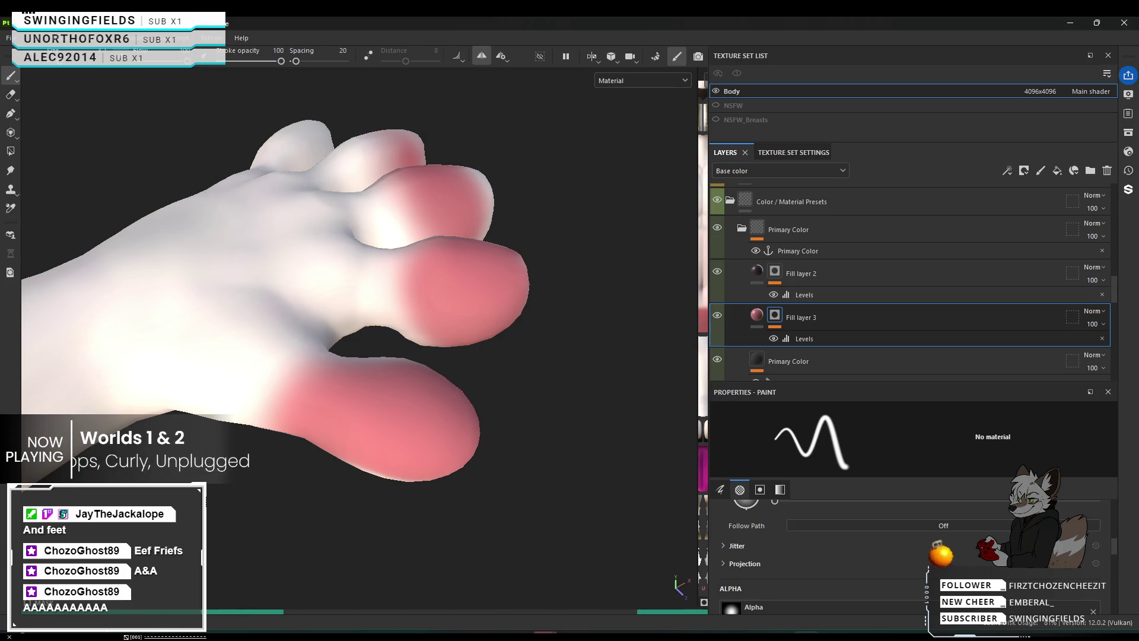
mouse_move(395, 371)
alt+mouse_down()
mouse_move(453, 436)
mouse_move(590, 428)
mouse_move(516, 404)
mouse_move(442, 342)
mouse_move(453, 445)
mouse_move(394, 224)
alt+mouse_up()
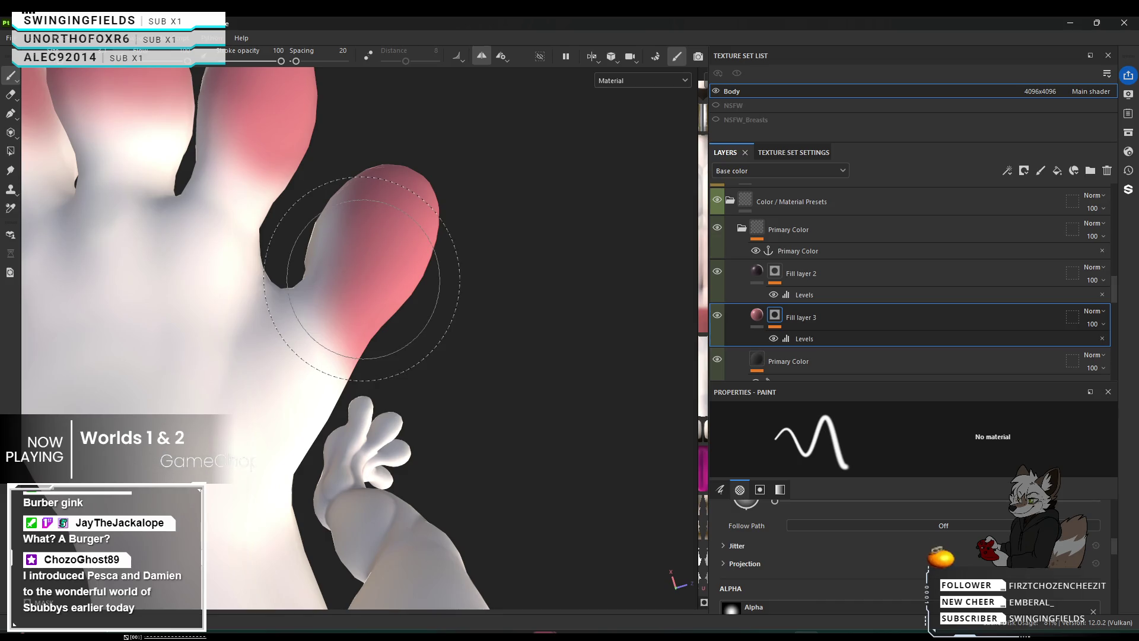
With a smaller brush, paint pink along the finger's inner edge and over the white beside it.
key(bracketleft)
key(bracketleft)
key(bracketleft)
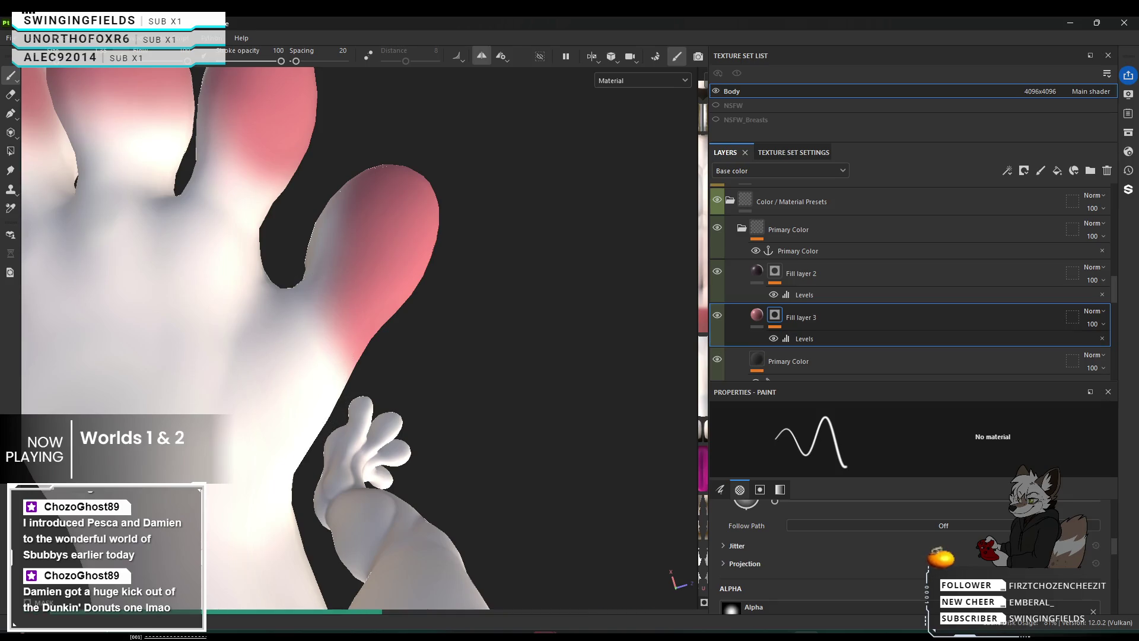
click(299, 283)
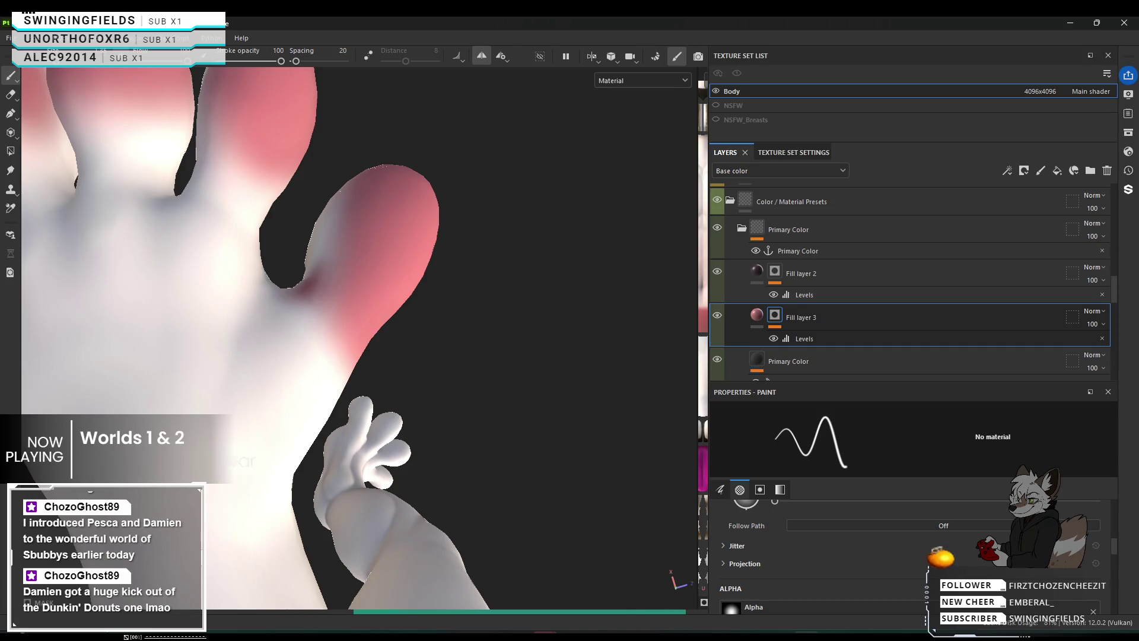
shift+click(308, 444)
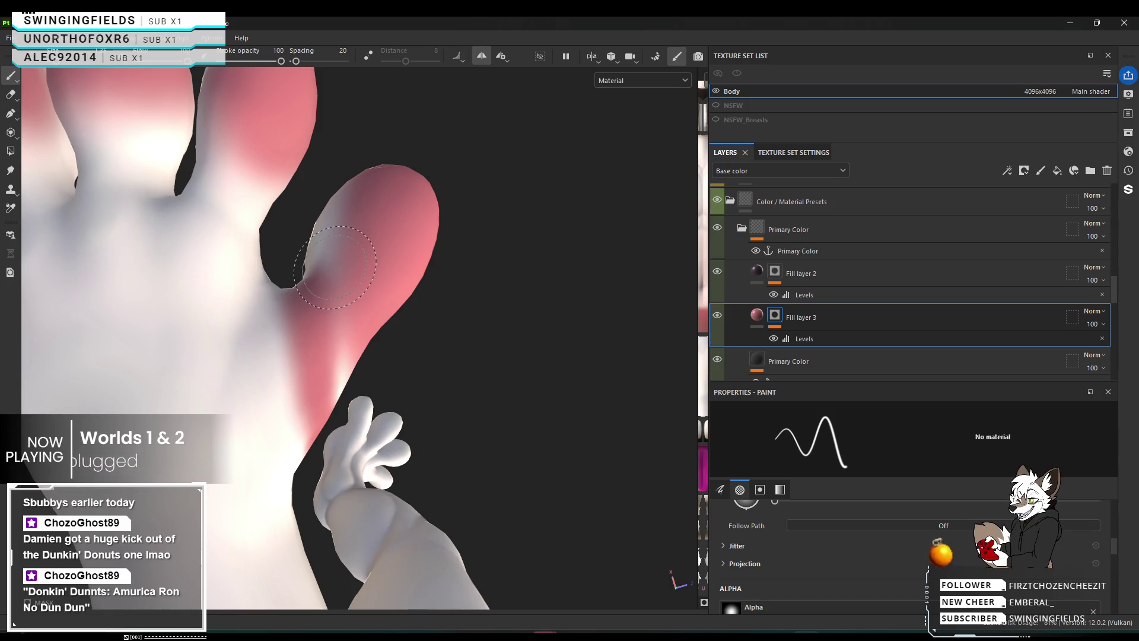
mouse_move(356, 267)
alt+mouse_down()
mouse_move(458, 280)
mouse_move(331, 249)
mouse_move(226, 147)
alt+mouse_up()
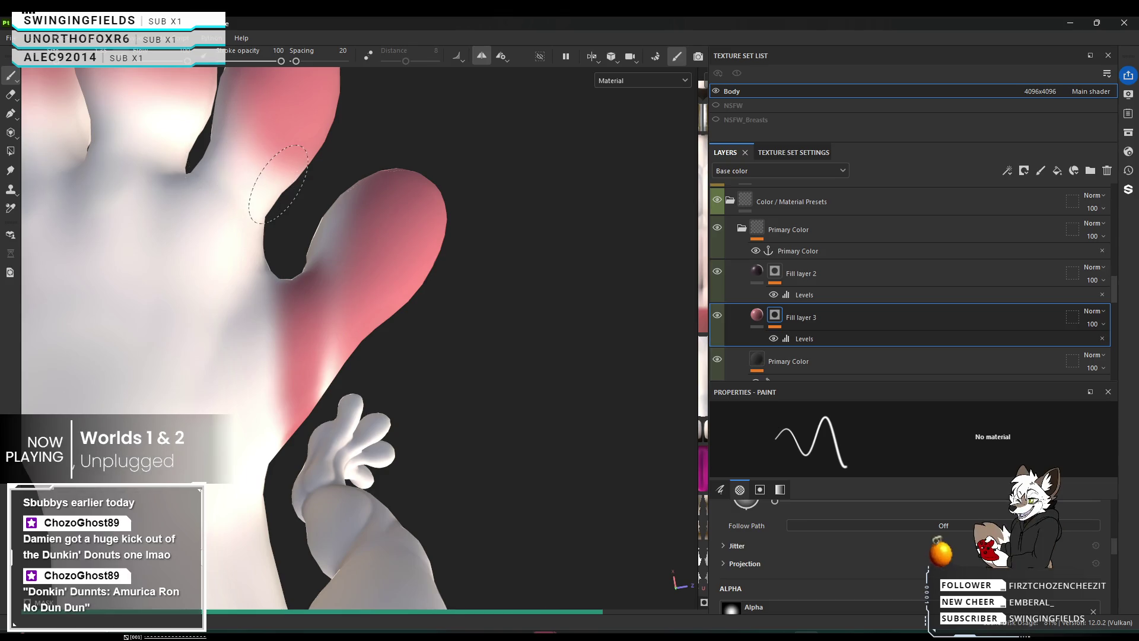
click(261, 162)
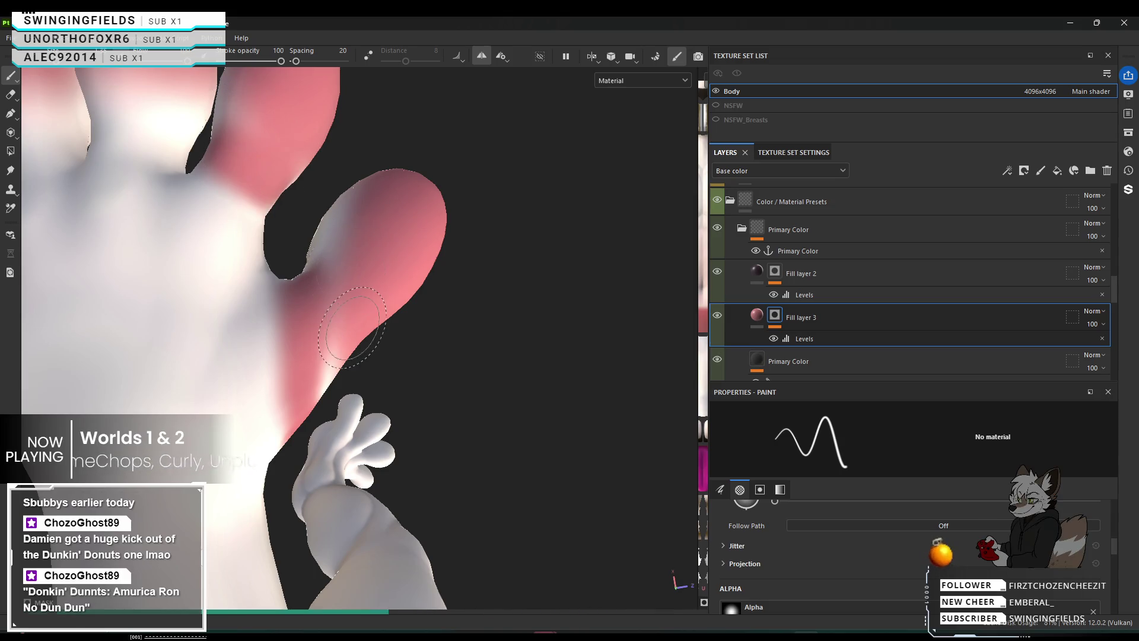
mouse_move(356, 318)
alt+mouse_down()
mouse_move(305, 223)
mouse_move(410, 272)
mouse_move(525, 184)
mouse_move(344, 127)
mouse_move(415, 140)
alt+mouse_up()
mouse_move(347, 362)
alt+mouse_down()
mouse_move(374, 311)
mouse_move(387, 168)
mouse_move(347, 352)
mouse_move(376, 483)
mouse_move(372, 341)
mouse_move(387, 249)
alt+mouse_up()
scroll(386, 249, up, 5)
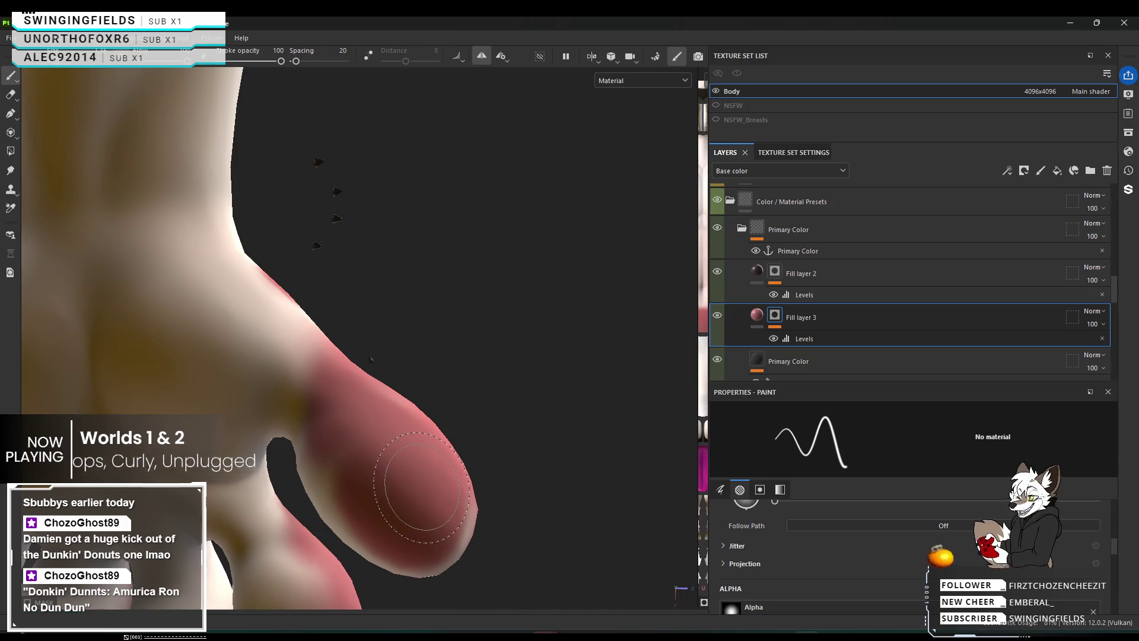
From a side view, dab and stroke red over the toe tip until the light streaks are covered.
mouse_move(427, 483)
alt+mouse_down()
mouse_move(268, 631)
mouse_move(225, 631)
mouse_move(287, 414)
mouse_move(279, 418)
mouse_move(410, 374)
mouse_move(373, 348)
mouse_move(369, 330)
alt+mouse_up()
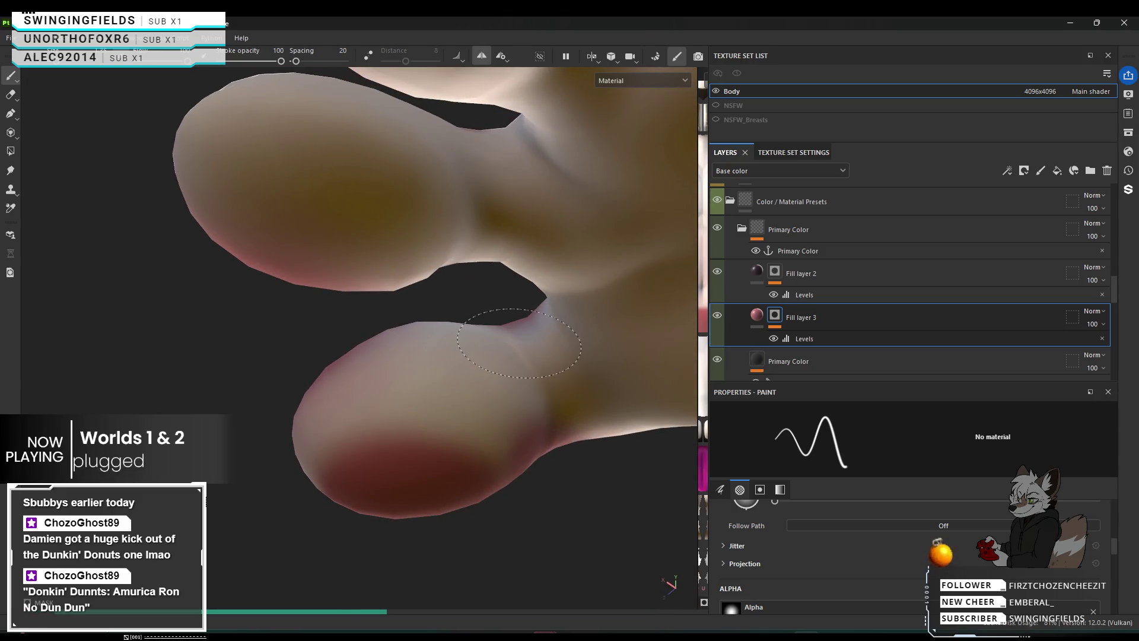
click(479, 349)
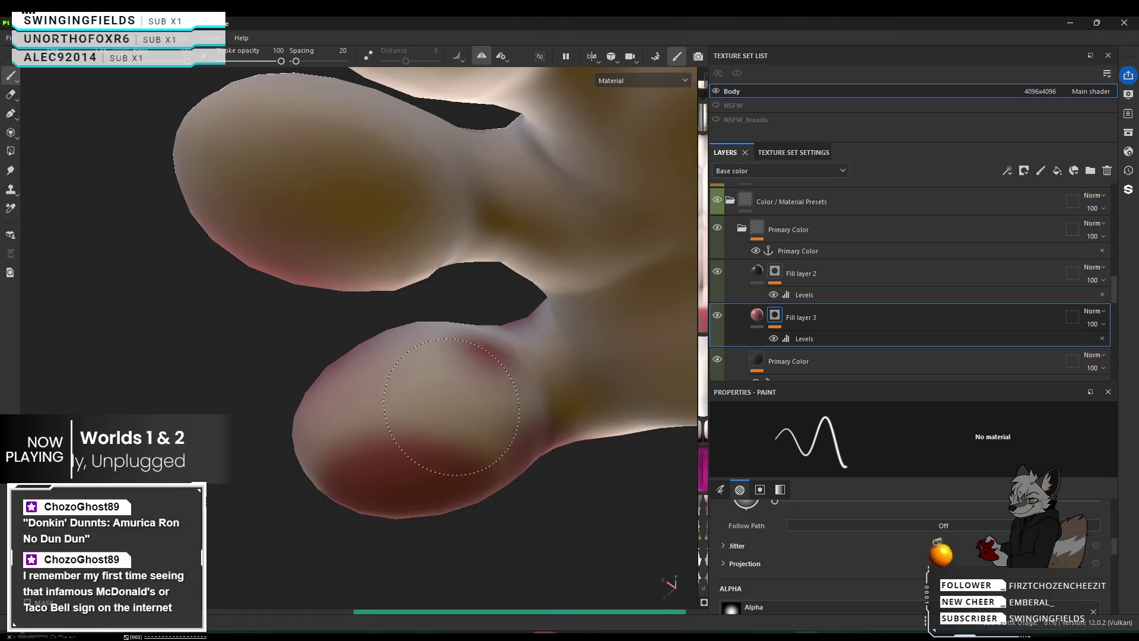
click(505, 356)
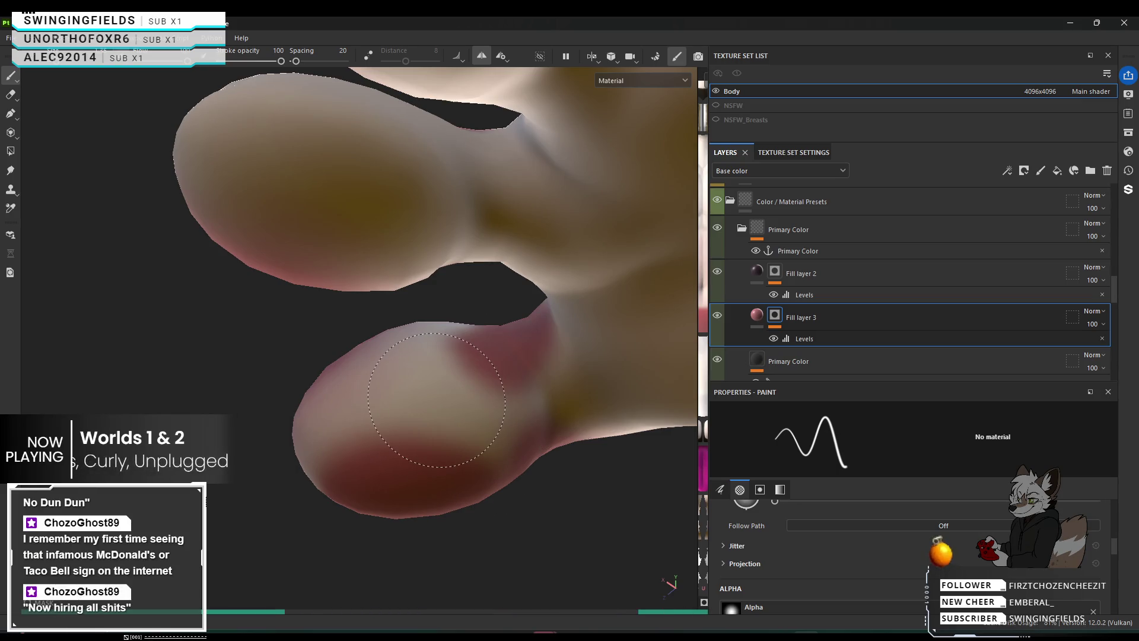
click(436, 400)
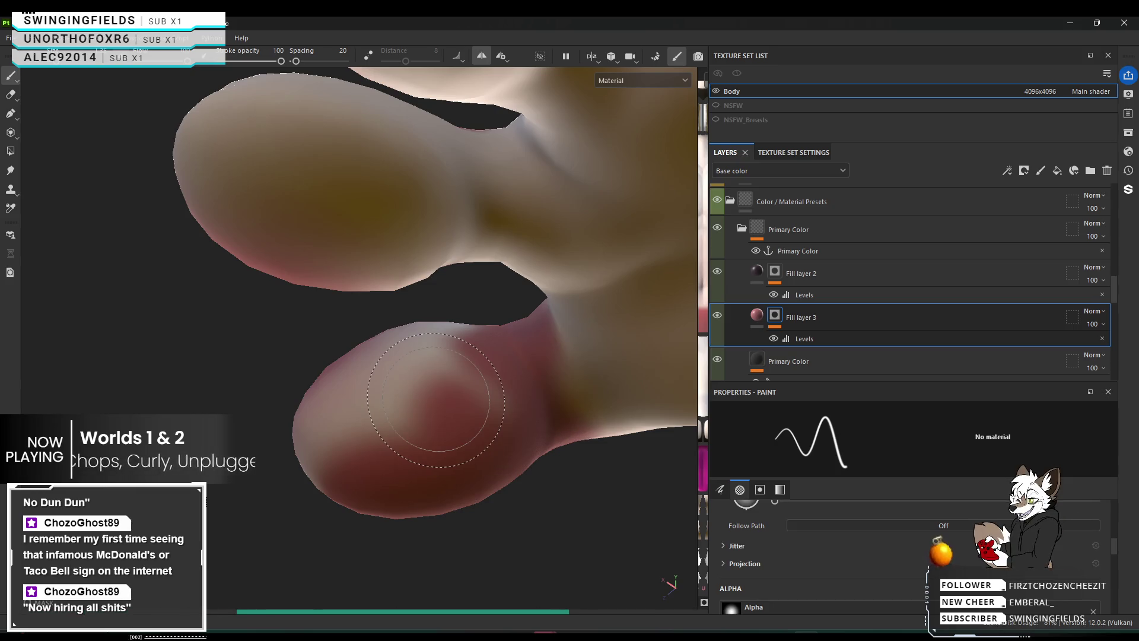
click(436, 400)
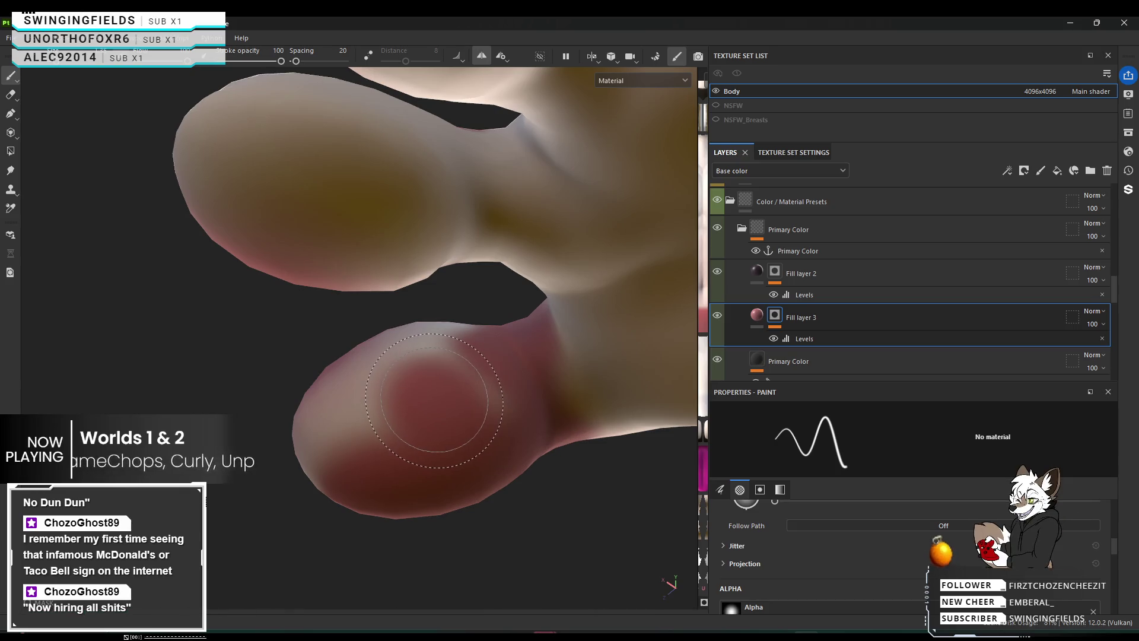
click(453, 399)
drag(455, 398, 493, 380)
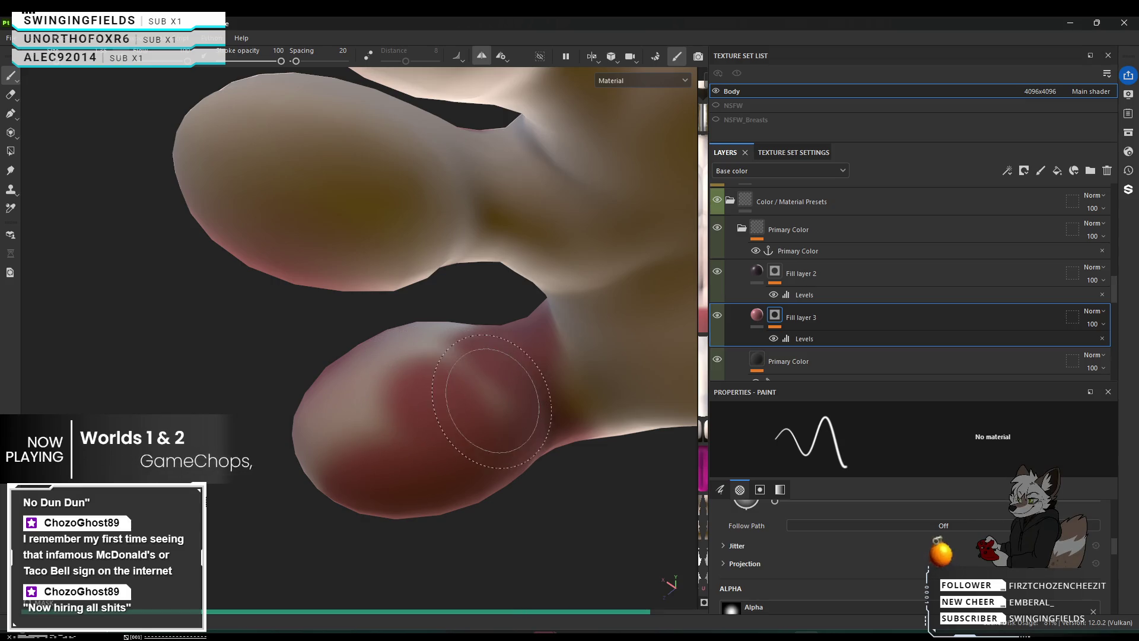
mouse_move(474, 389)
mouse_down()
mouse_move(432, 417)
mouse_move(563, 462)
mouse_move(399, 412)
mouse_up()
mouse_move(432, 350)
mouse_down()
mouse_move(332, 433)
mouse_move(377, 397)
mouse_up()
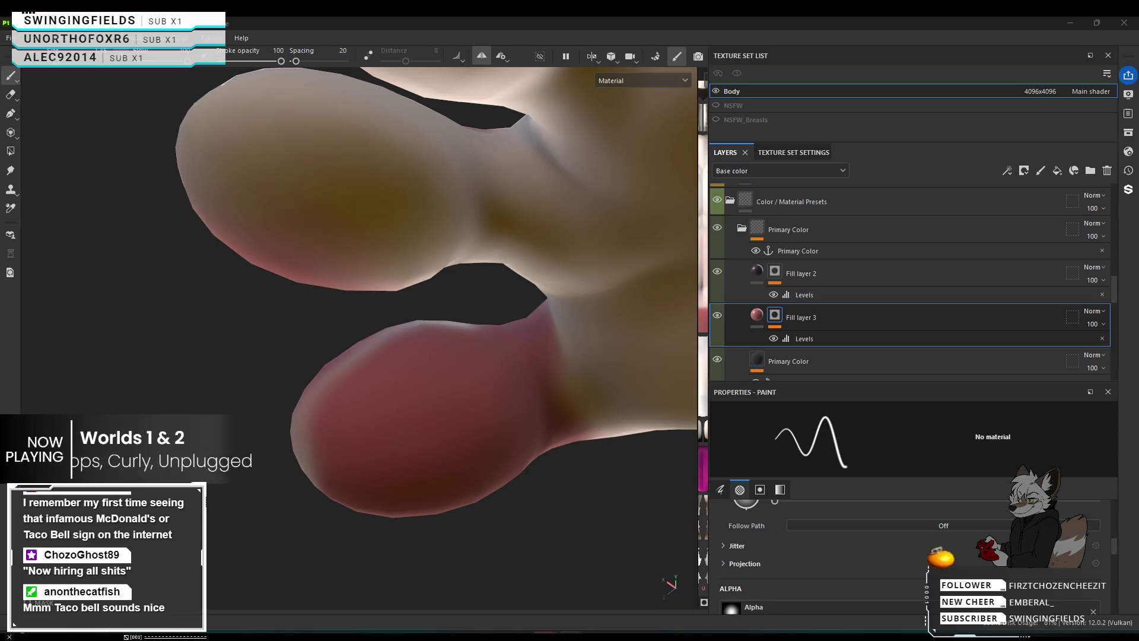
right_click(119, 347)
mouse_move(312, 383)
alt+mouse_down()
mouse_move(428, 382)
mouse_move(223, 337)
alt+mouse_up()
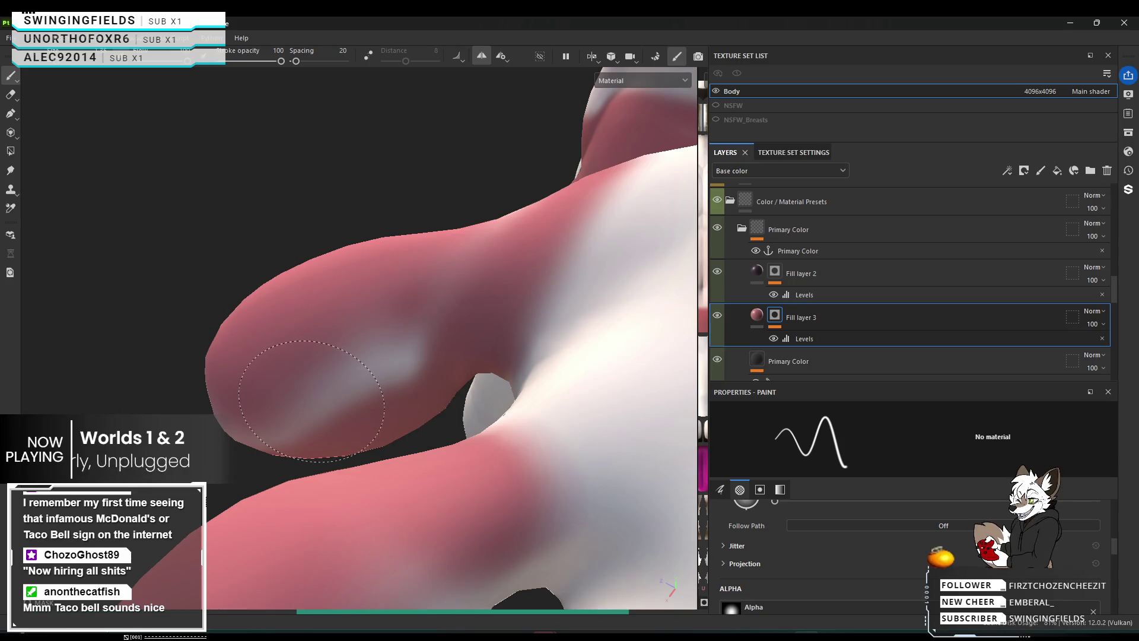
Brush pink over the white patch on the thigh, then check the torso and paw underside.
drag(311, 401, 332, 386)
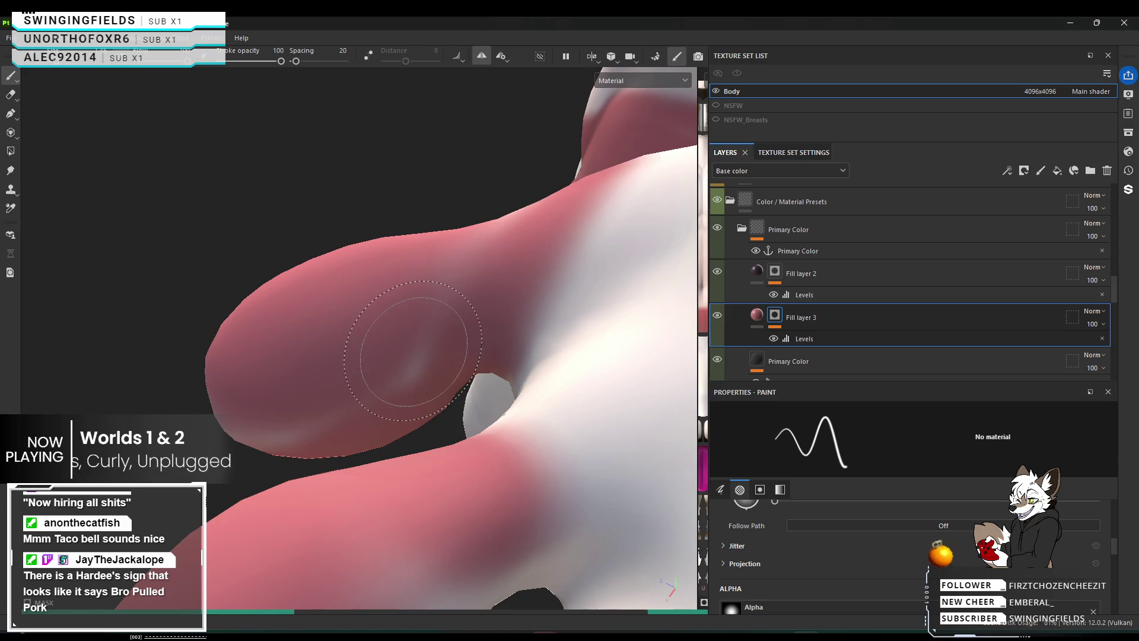
mouse_move(382, 382)
alt+mouse_down()
mouse_move(525, 260)
mouse_move(536, 155)
mouse_move(500, 473)
mouse_move(224, 391)
alt+mouse_up()
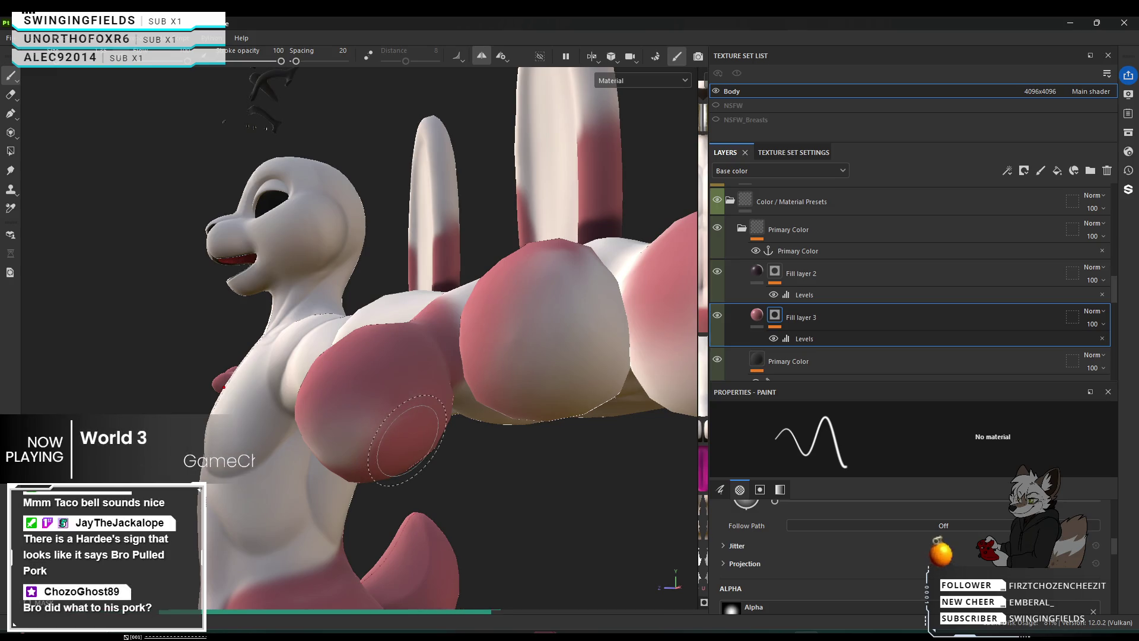
mouse_move(462, 419)
alt+mouse_down()
mouse_move(551, 399)
mouse_move(439, 416)
alt+mouse_up()
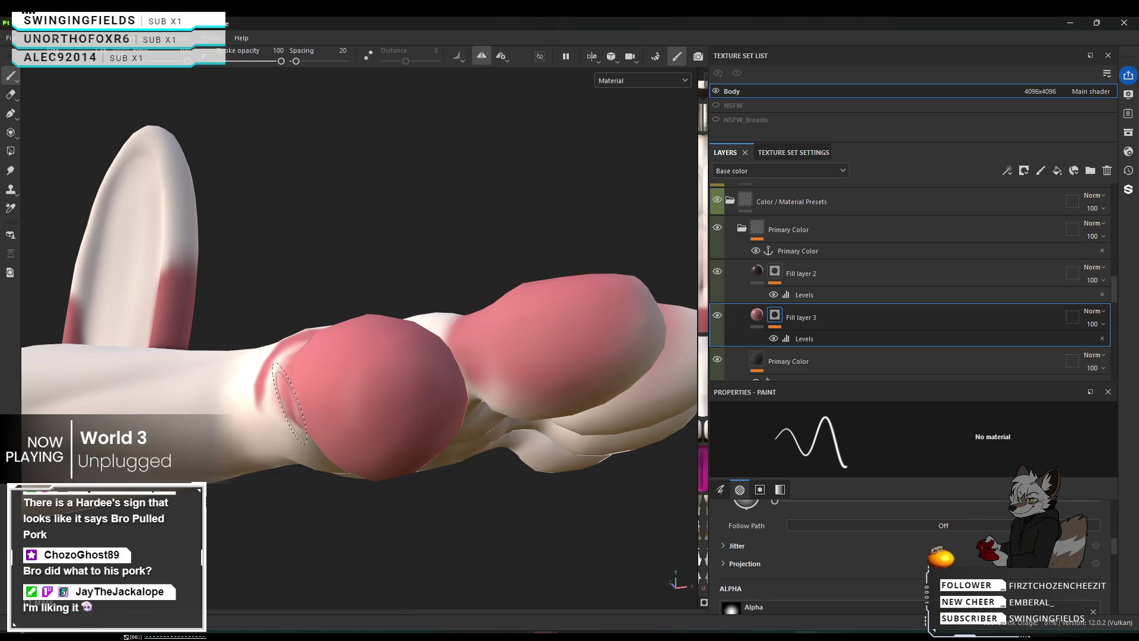
mouse_move(249, 410)
alt+mouse_down()
mouse_move(232, 440)
mouse_move(435, 586)
mouse_move(305, 591)
mouse_move(461, 557)
mouse_move(490, 598)
mouse_move(309, 579)
mouse_move(255, 554)
mouse_move(445, 361)
mouse_move(466, 569)
mouse_move(303, 408)
mouse_move(322, 393)
alt+mouse_up()
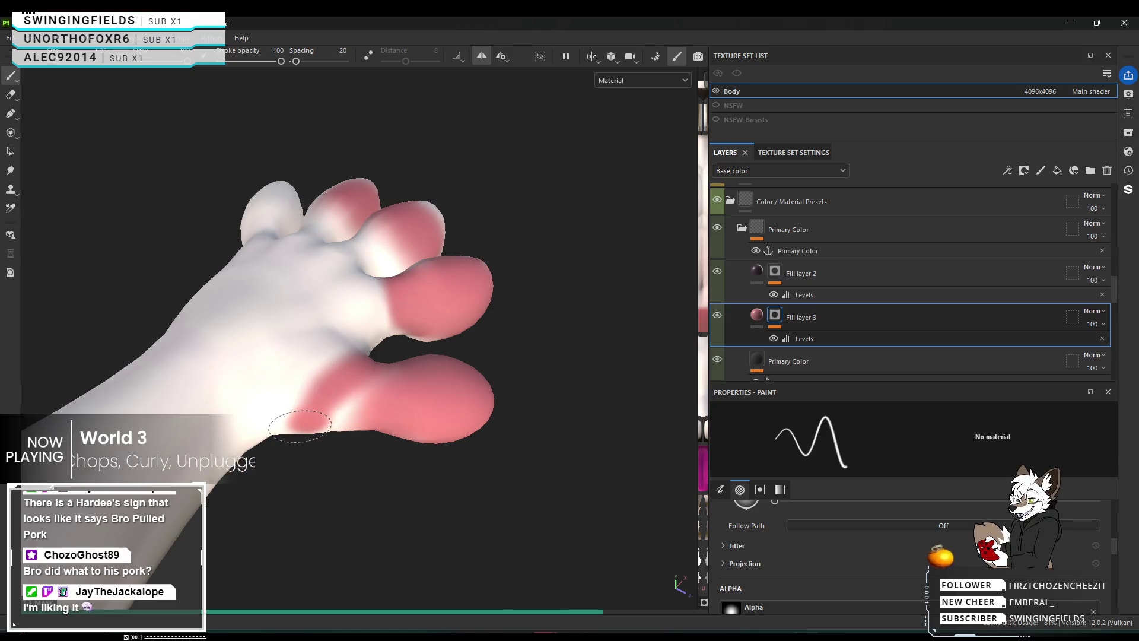
Paint white over the pink overspill at the toe bases, then inspect the foot and fingers.
drag(343, 362, 352, 351)
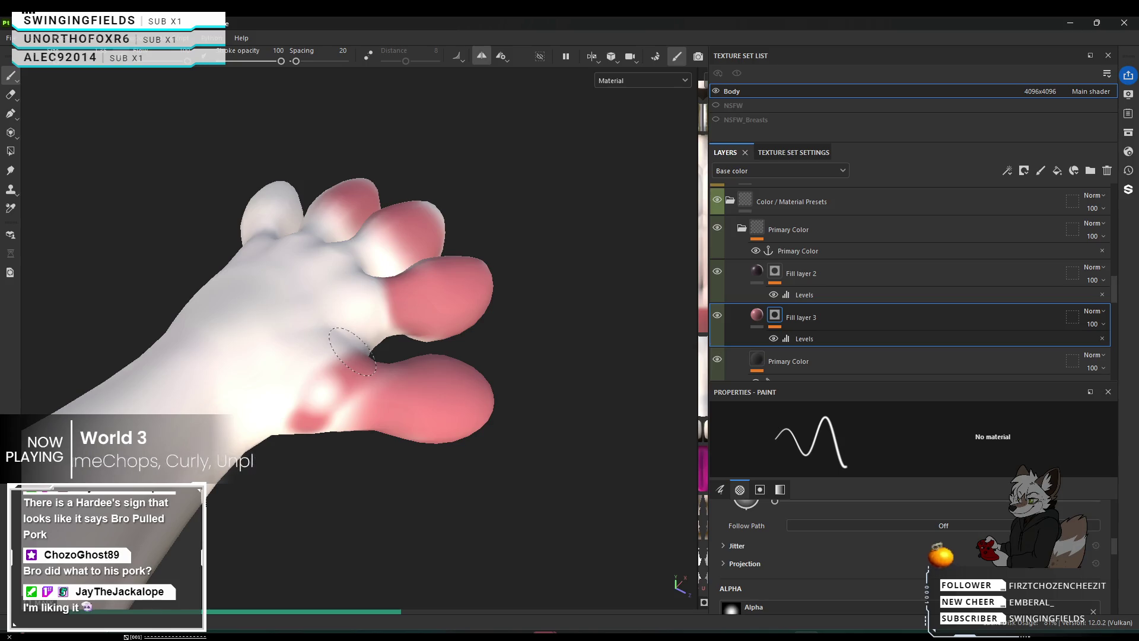
drag(309, 386, 349, 361)
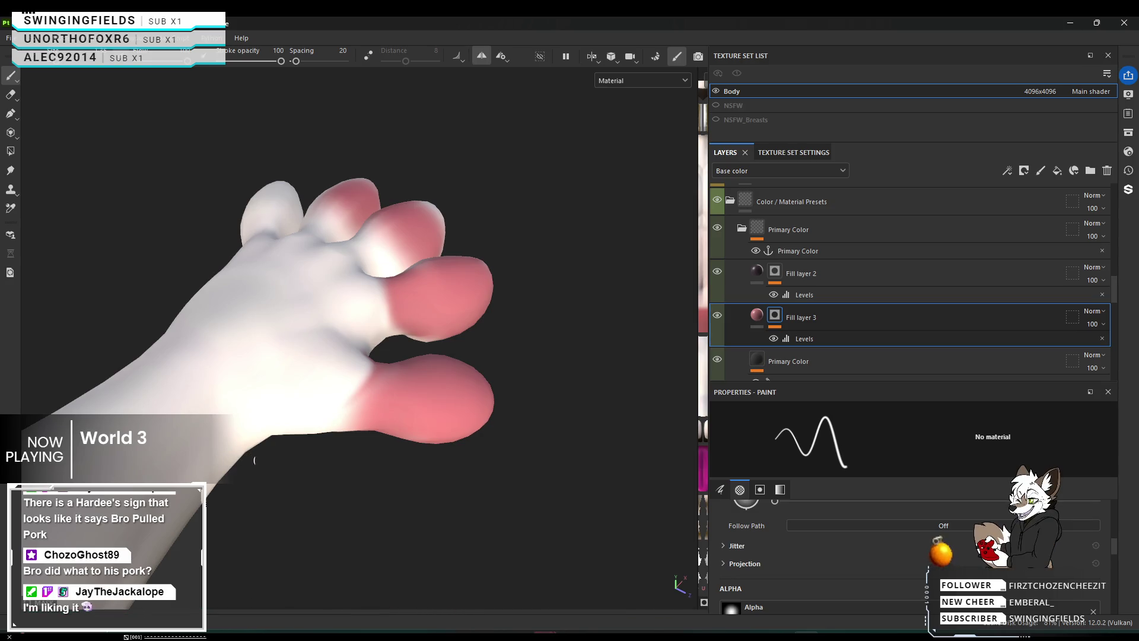
mouse_move(445, 375)
alt+mouse_down()
mouse_move(496, 273)
mouse_move(503, 77)
mouse_move(498, 287)
mouse_move(428, 389)
mouse_move(8, 344)
mouse_move(405, 314)
alt+mouse_up()
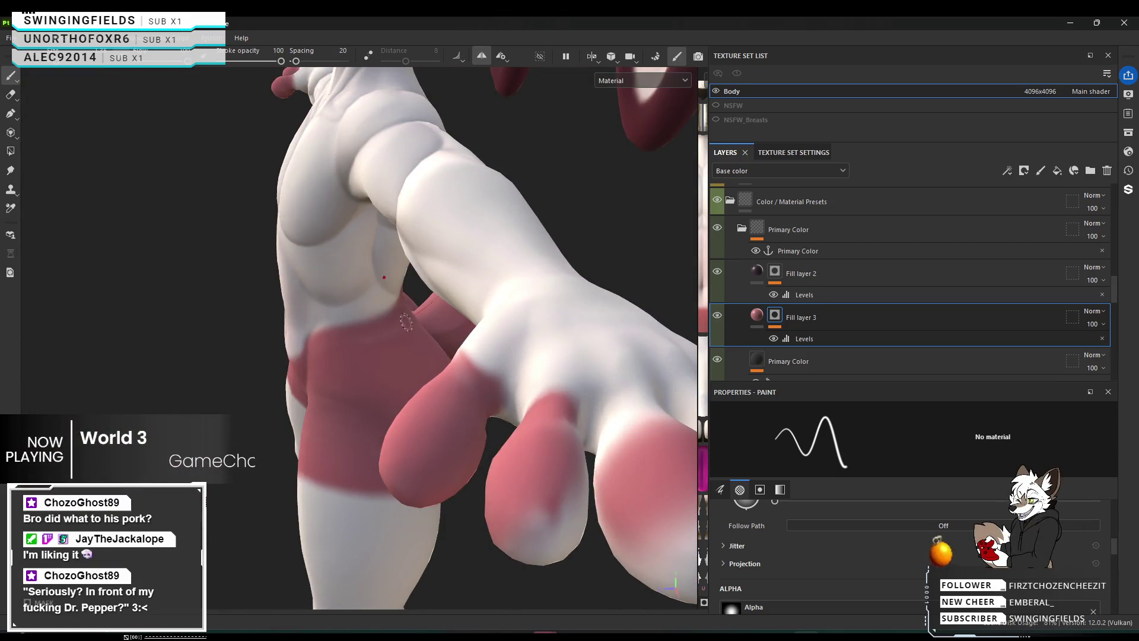
alt+drag(457, 453, 575, 465)
mouse_move(772, 417)
alt+mouse_down()
mouse_move(613, 425)
mouse_move(565, 498)
mouse_move(568, 522)
alt+mouse_up()
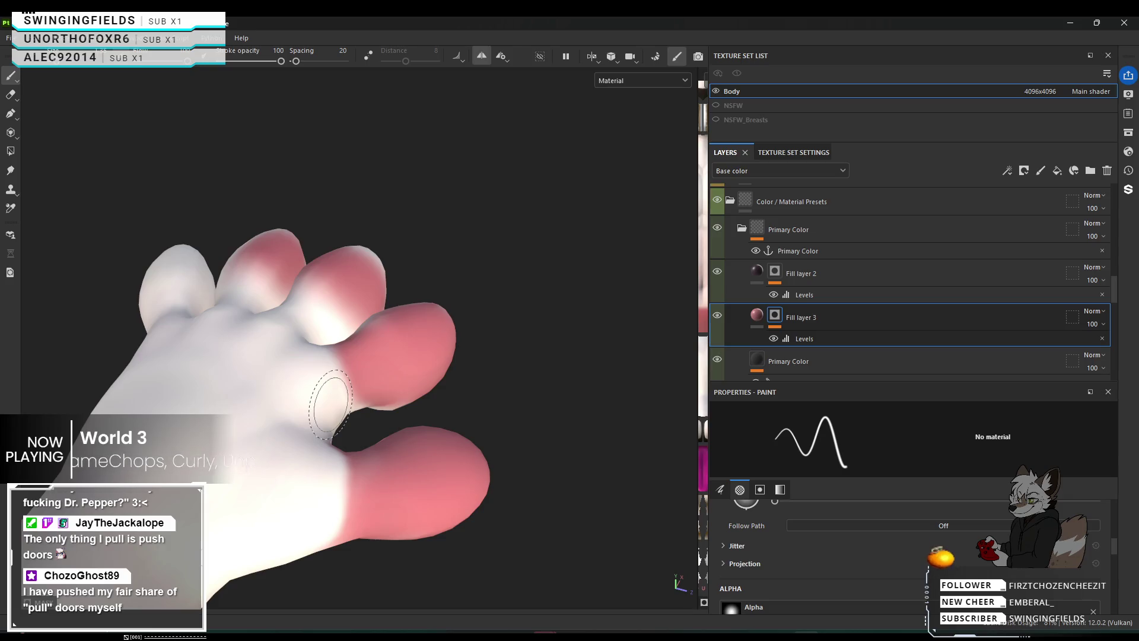
mouse_move(407, 433)
alt+mouse_down()
mouse_move(407, 339)
mouse_move(434, 483)
alt+mouse_up()
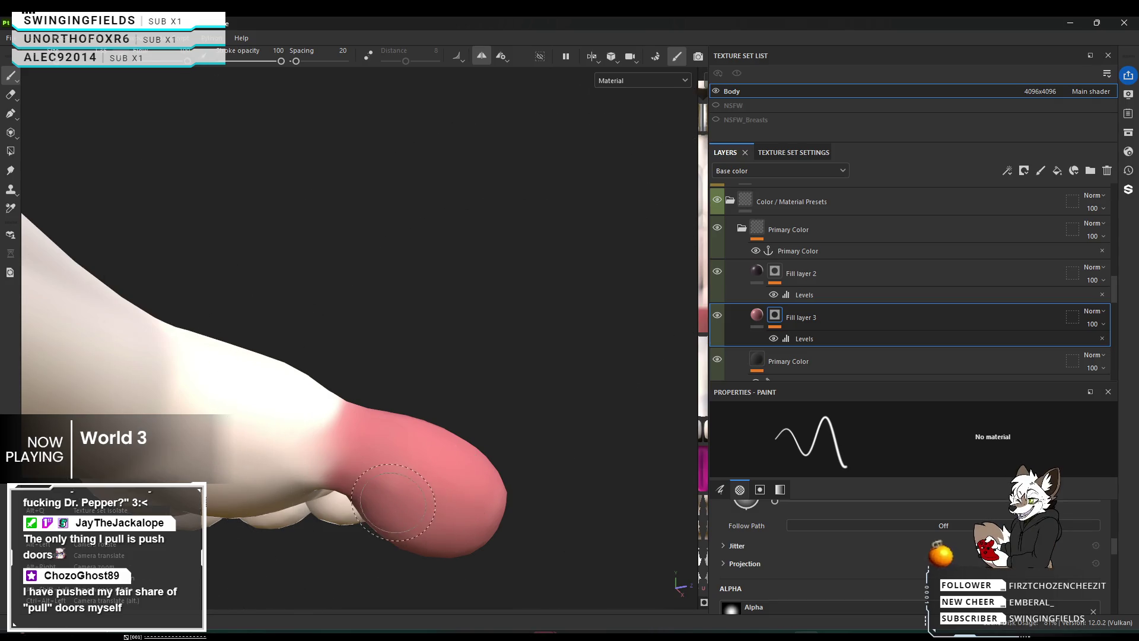
Brush the lower fingertip solid pink-red out to its edge to match the finger above.
mouse_move(420, 498)
alt+mouse_down()
mouse_move(214, 491)
mouse_move(279, 471)
mouse_move(332, 480)
mouse_move(226, 394)
mouse_move(267, 386)
mouse_move(320, 390)
mouse_move(324, 430)
mouse_move(364, 479)
mouse_move(338, 443)
mouse_move(248, 432)
mouse_move(249, 415)
mouse_move(300, 437)
mouse_move(304, 411)
alt+mouse_up()
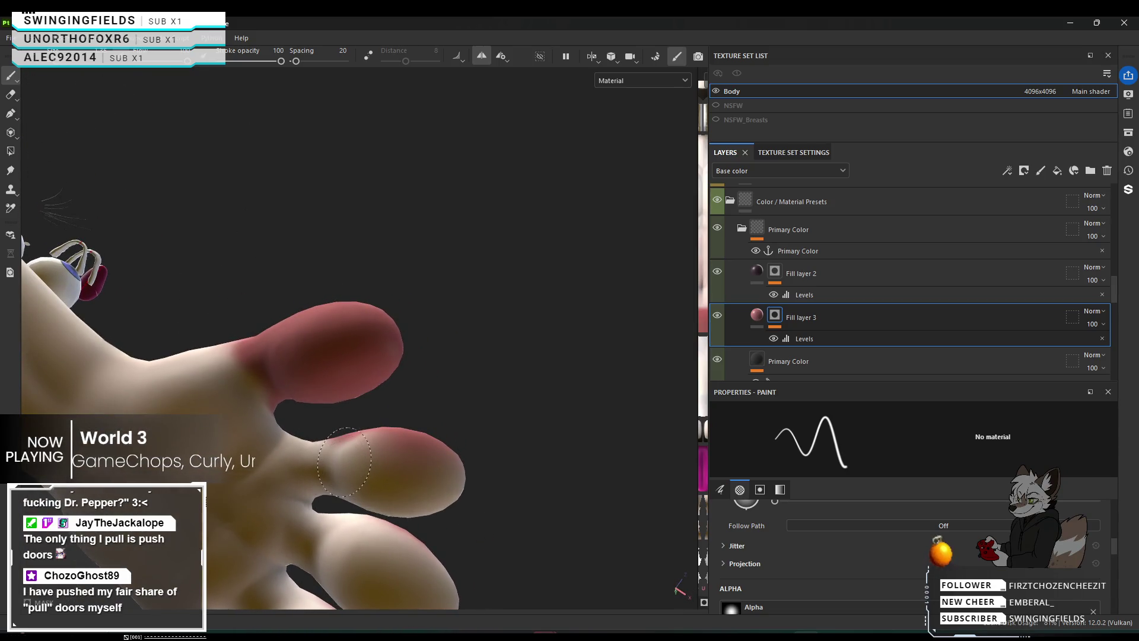
drag(347, 472, 344, 459)
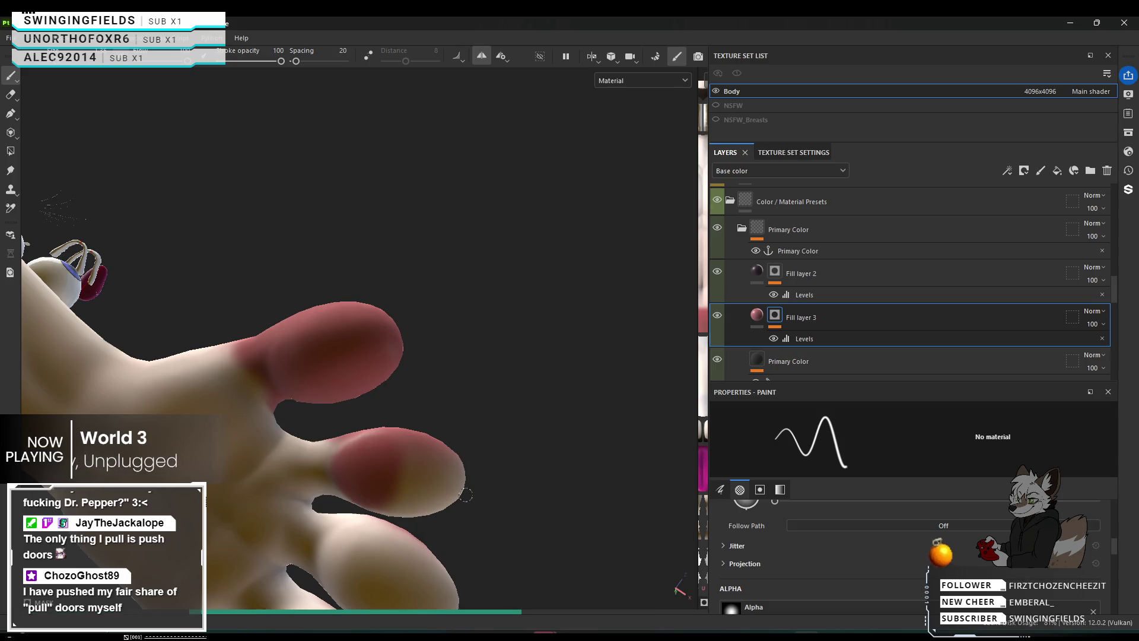
drag(457, 493, 442, 494)
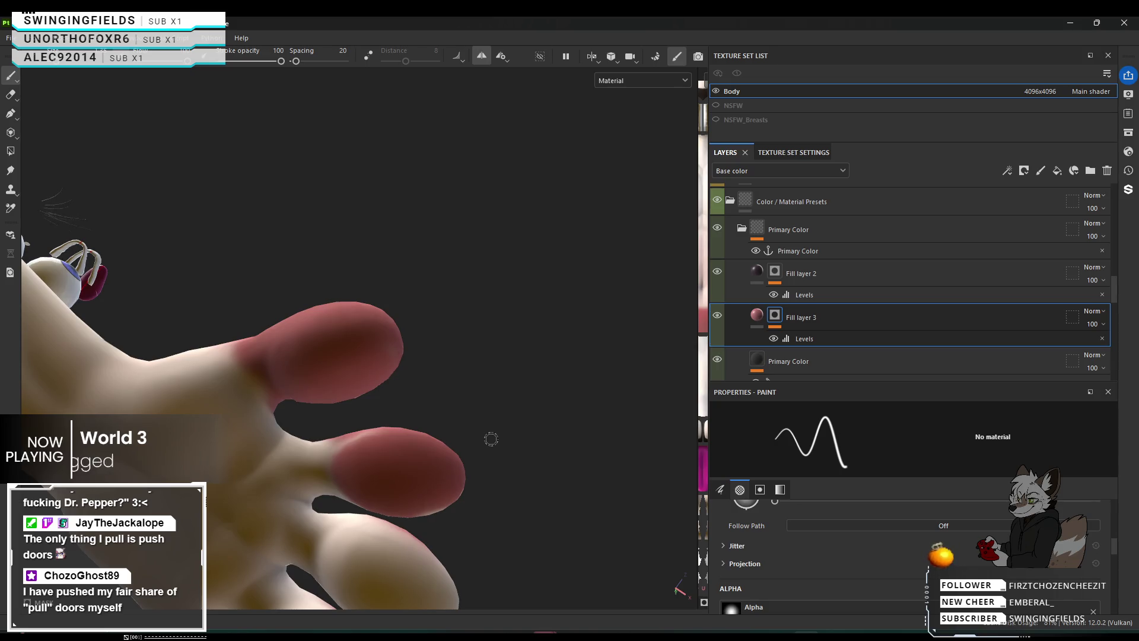
mouse_move(320, 475)
alt+mouse_down()
mouse_move(359, 479)
mouse_move(275, 471)
mouse_move(331, 496)
mouse_move(397, 468)
mouse_move(398, 442)
mouse_move(383, 457)
alt+mouse_up()
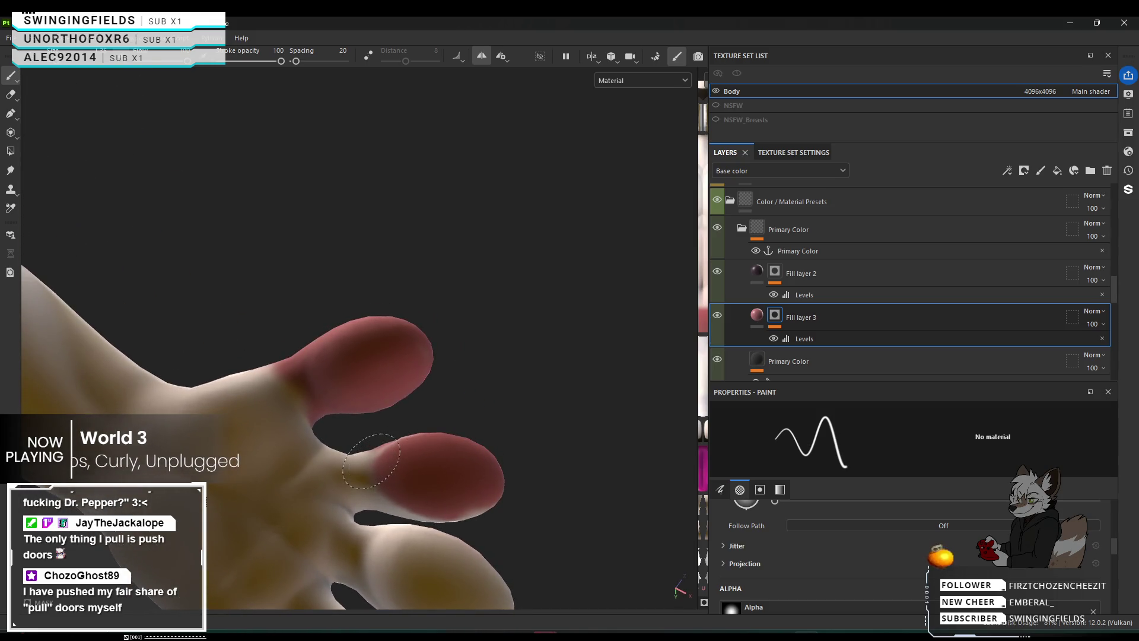